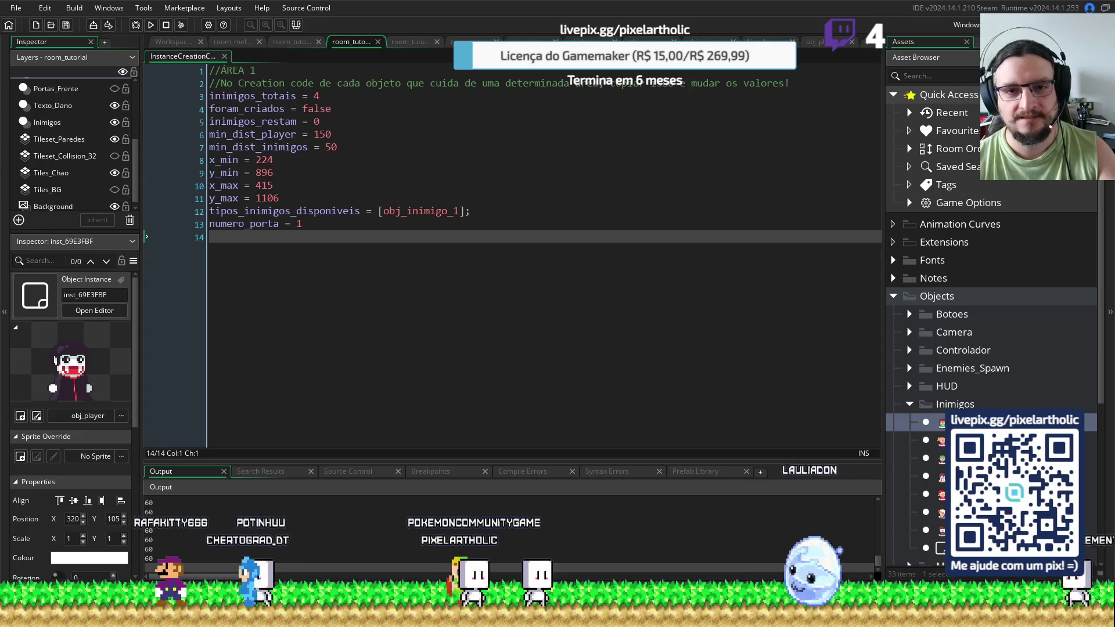
Play through a few more test days, restarting after each, then close the running game
key("w")
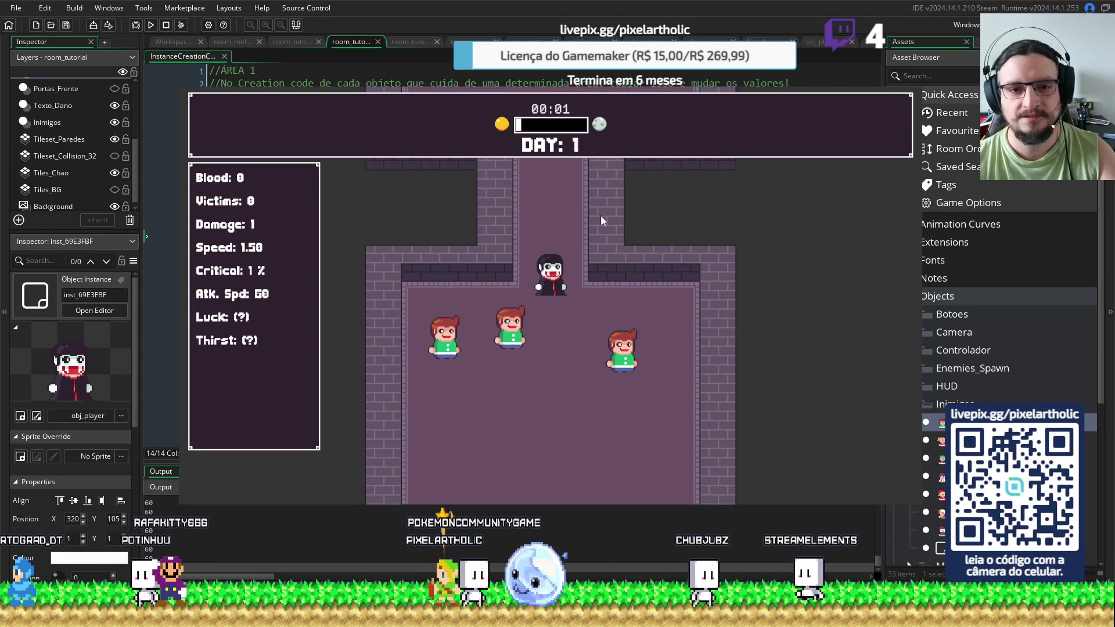
left_click(671, 183)
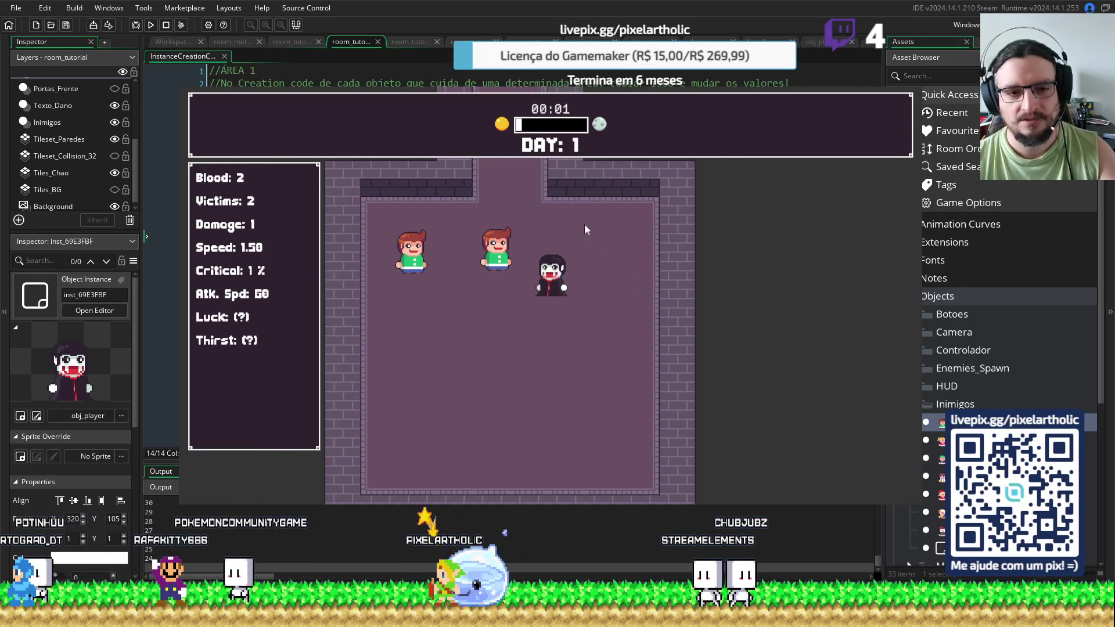
left_click(667, 193)
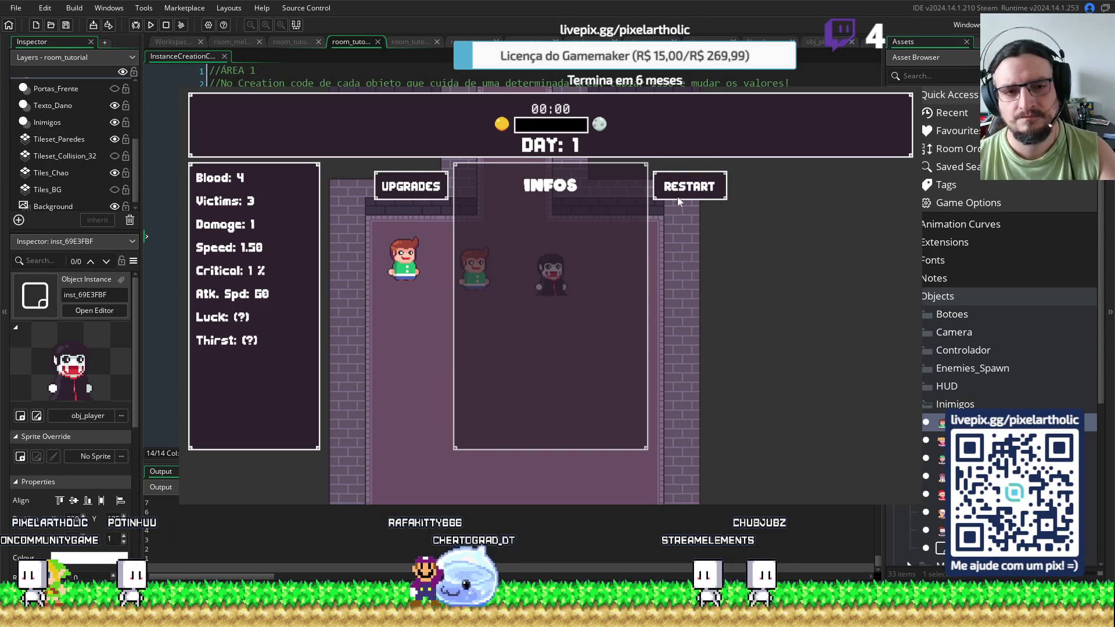
left_click(677, 196)
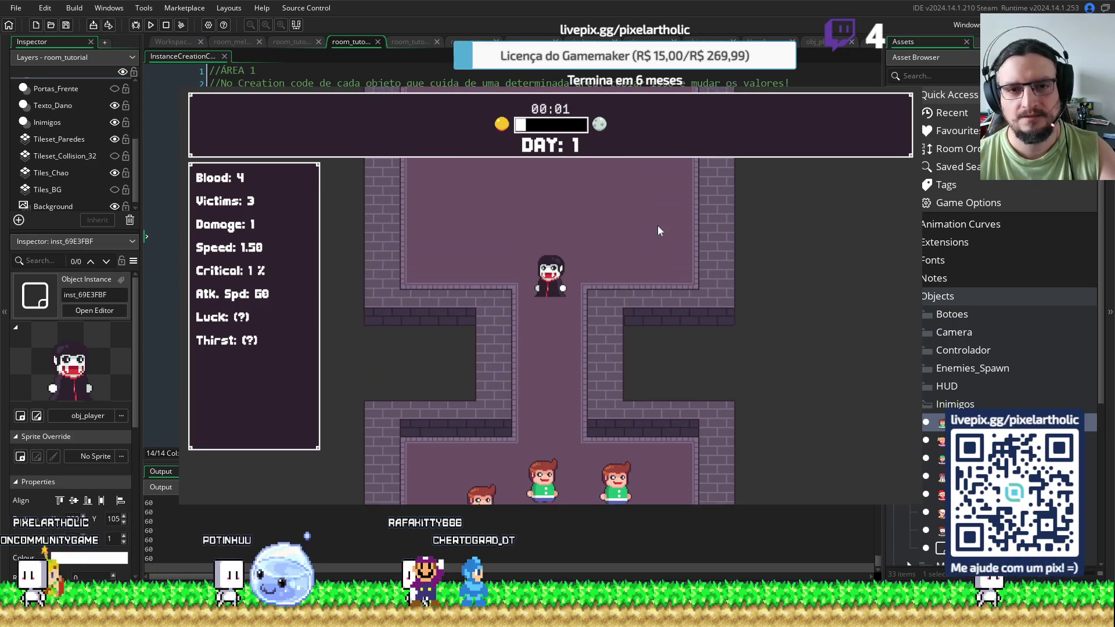
left_click(691, 192)
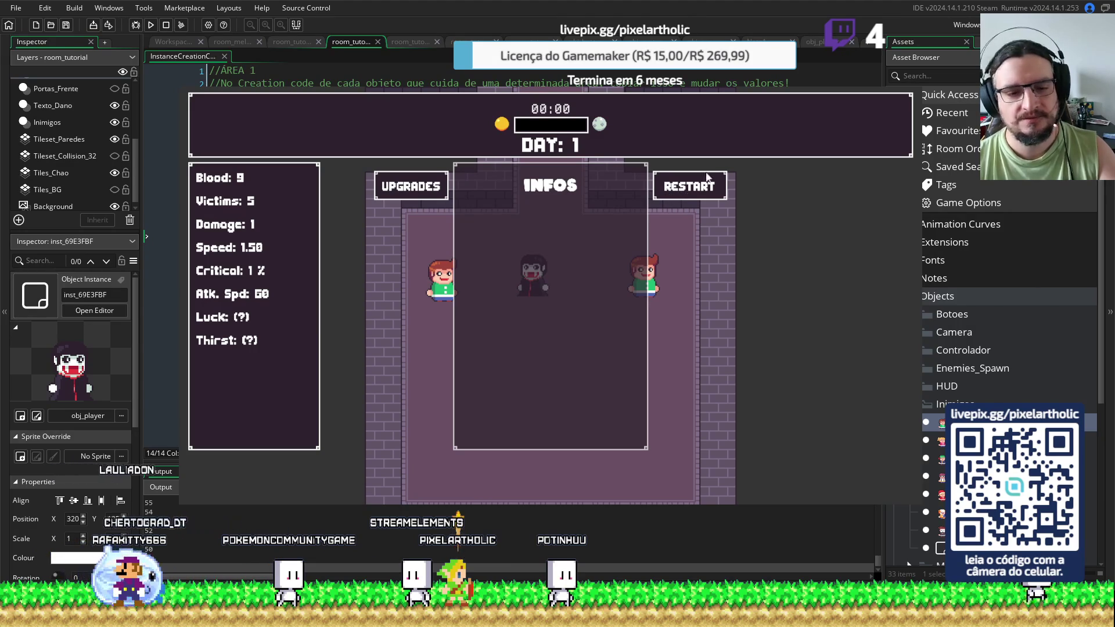
key("Escape")
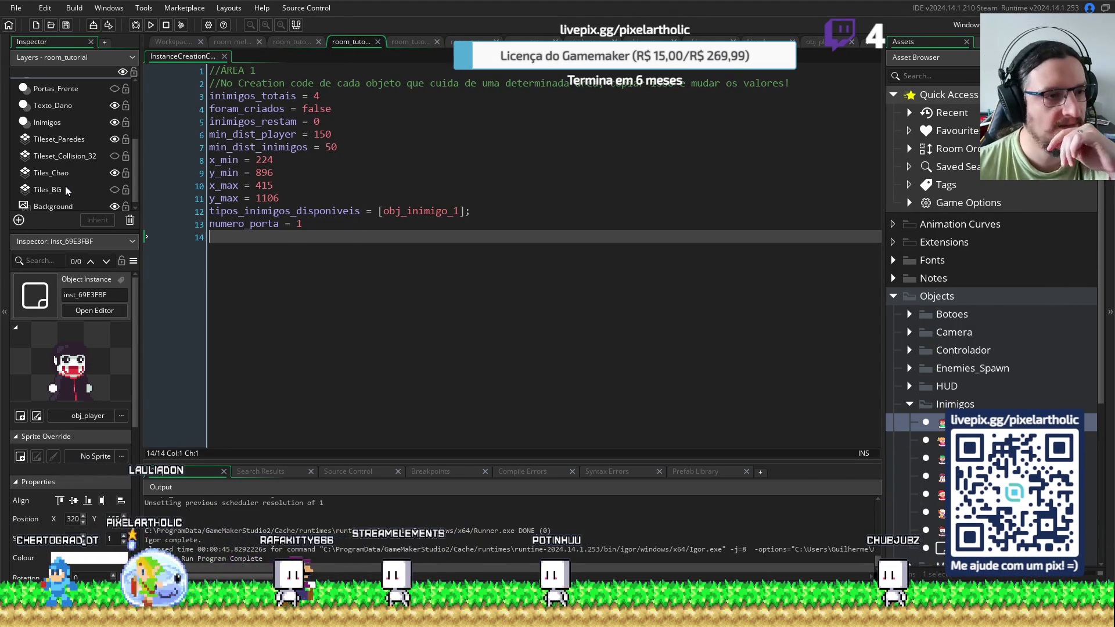
In room_tutorial, move the Texto_Dano layer above Tiles_Paredes_Acima
left_click(64, 139)
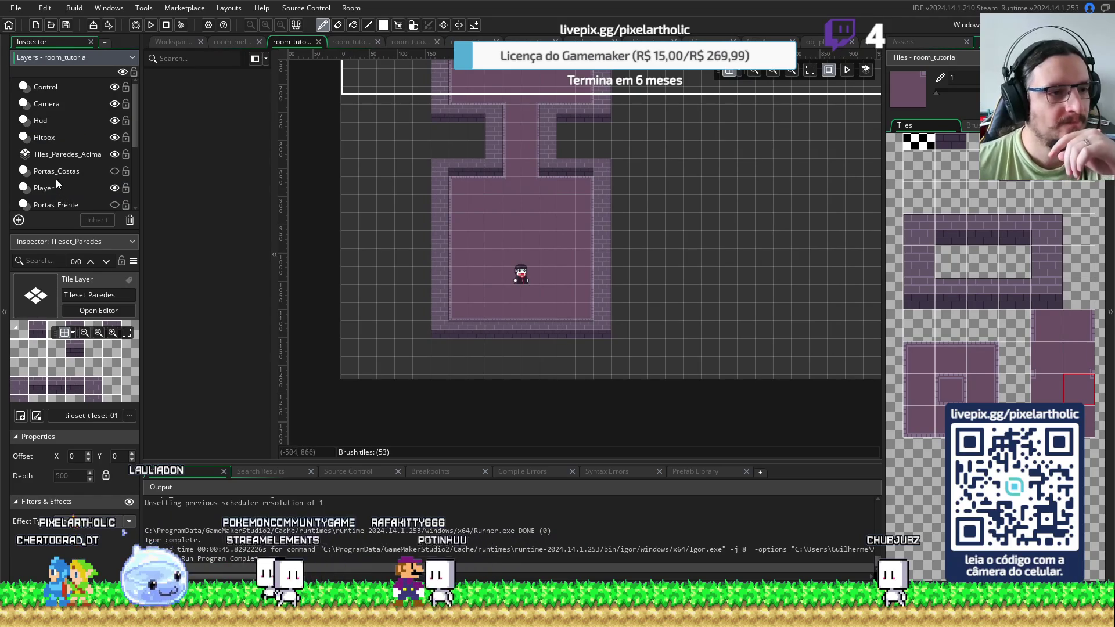
scroll(61, 148, "down", 2)
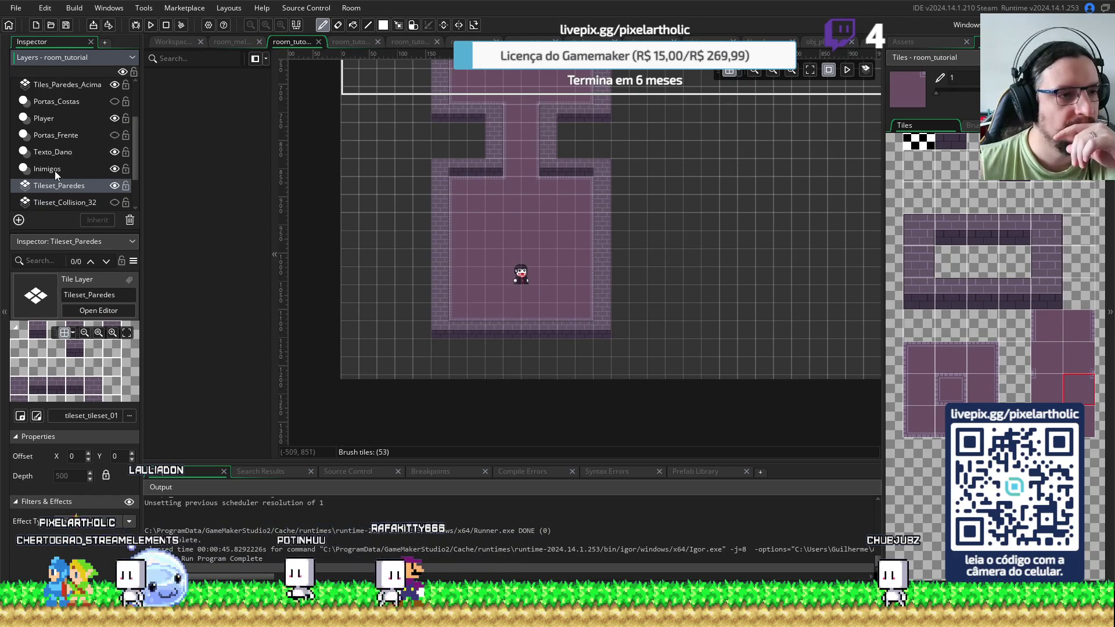
left_click(39, 151)
left_click_drag(37, 151, 45, 107)
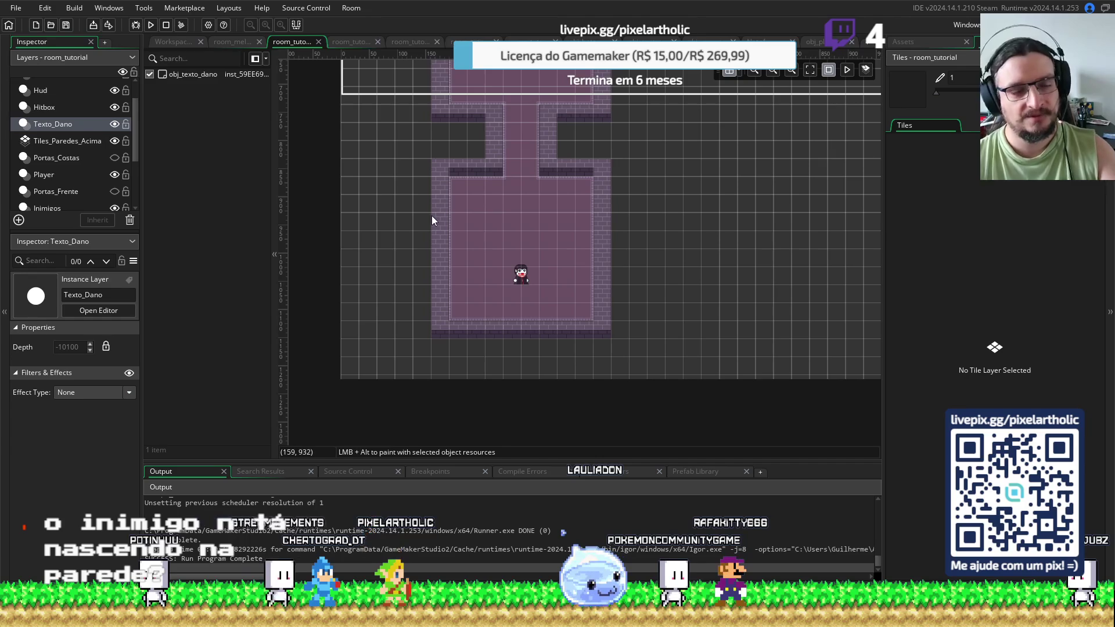
Drag the player instance to the room's upper-left corner at 224, 928
scroll(465, 204, "up", 2)
scroll(473, 218, "down", 2)
scroll(477, 221, "up", 2, "ctrl")
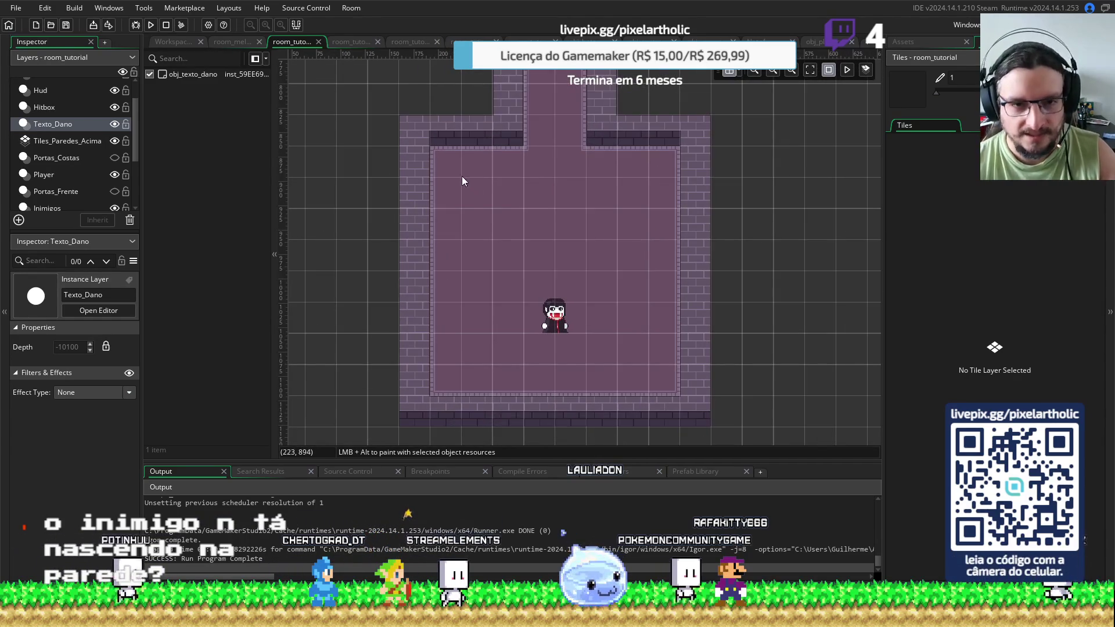
left_click(560, 325)
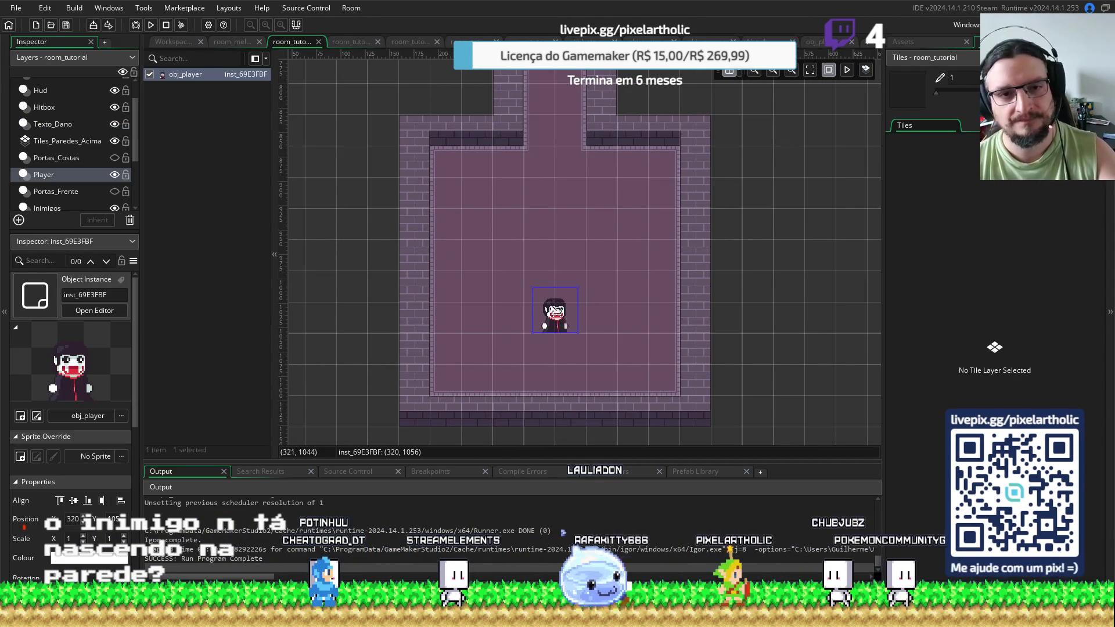
mouse_move(467, 180)
left_mouse_down()
mouse_move(557, 191)
mouse_move(657, 182)
left_mouse_up()
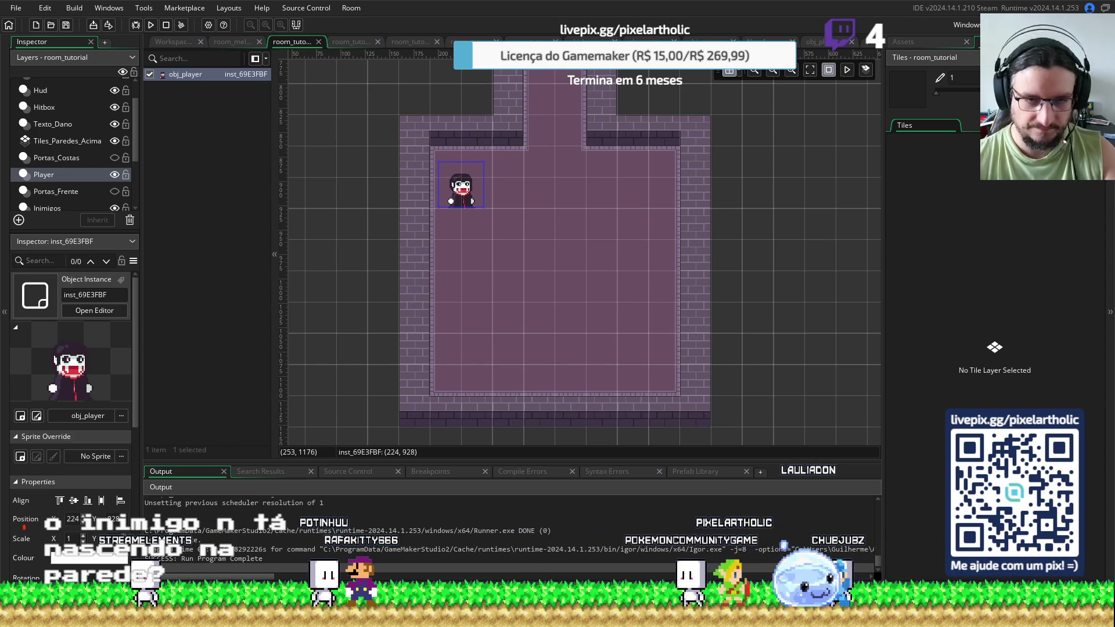
left_click(351, 41)
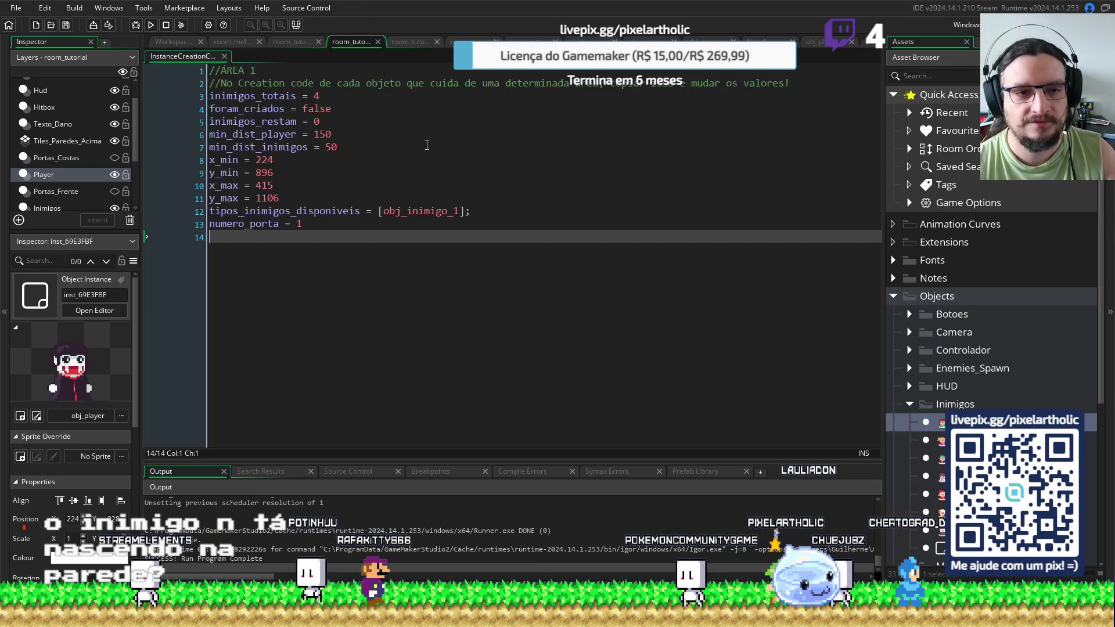
Change ÁREA 1's y_min from 896 to 928 and go back to room_tutorial
left_click_drag(273, 173, 255, 174)
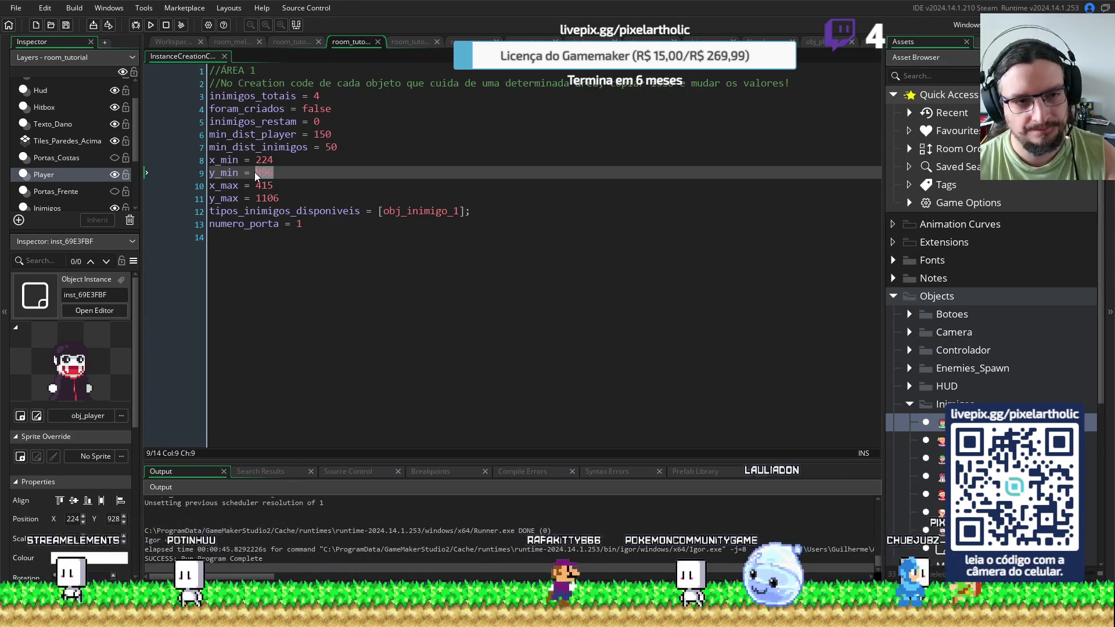
type("928")
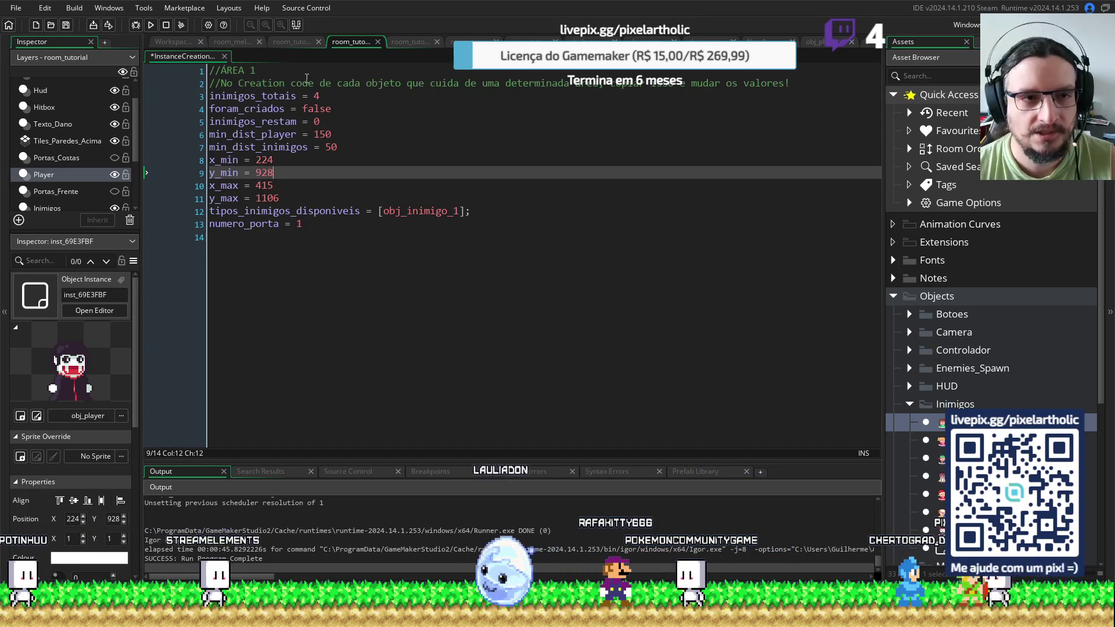
left_click(293, 42)
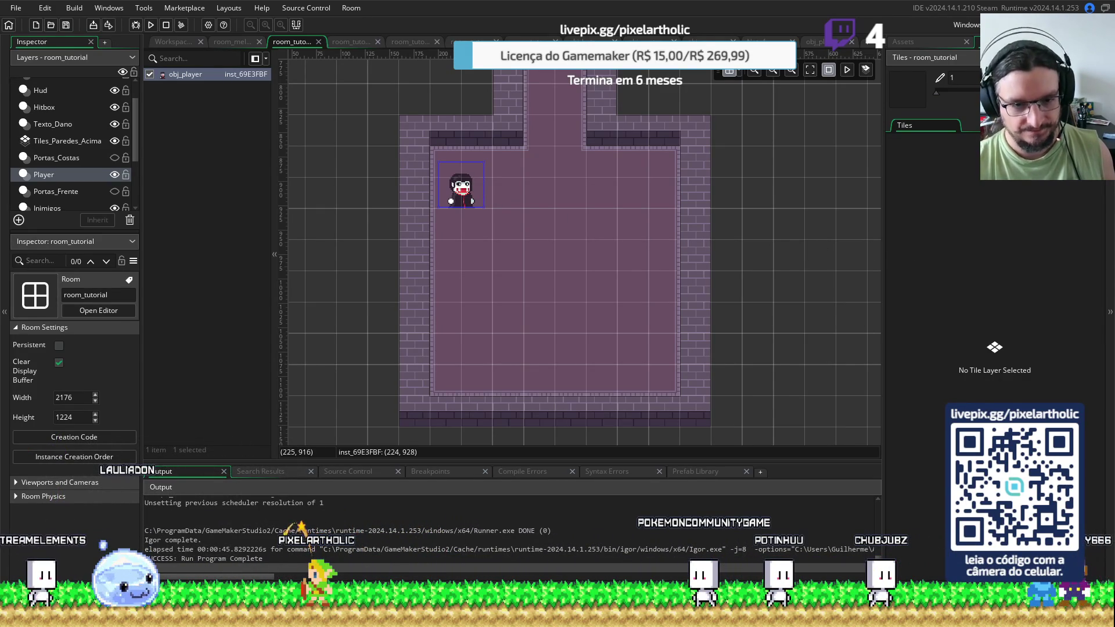
Move the player to the lower-right corner and set ÁREA 1's x_max to 418 and y_max to 1088
mouse_move(461, 195)
left_mouse_down()
mouse_move(494, 241)
mouse_move(650, 372)
left_mouse_up()
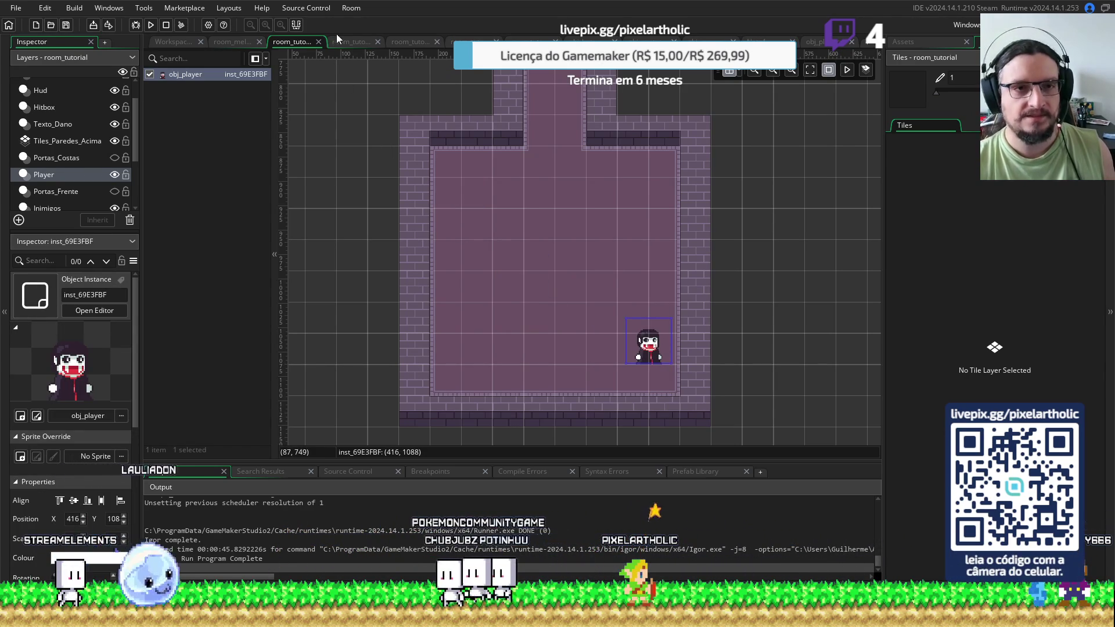
left_click(350, 42)
left_click(274, 186)
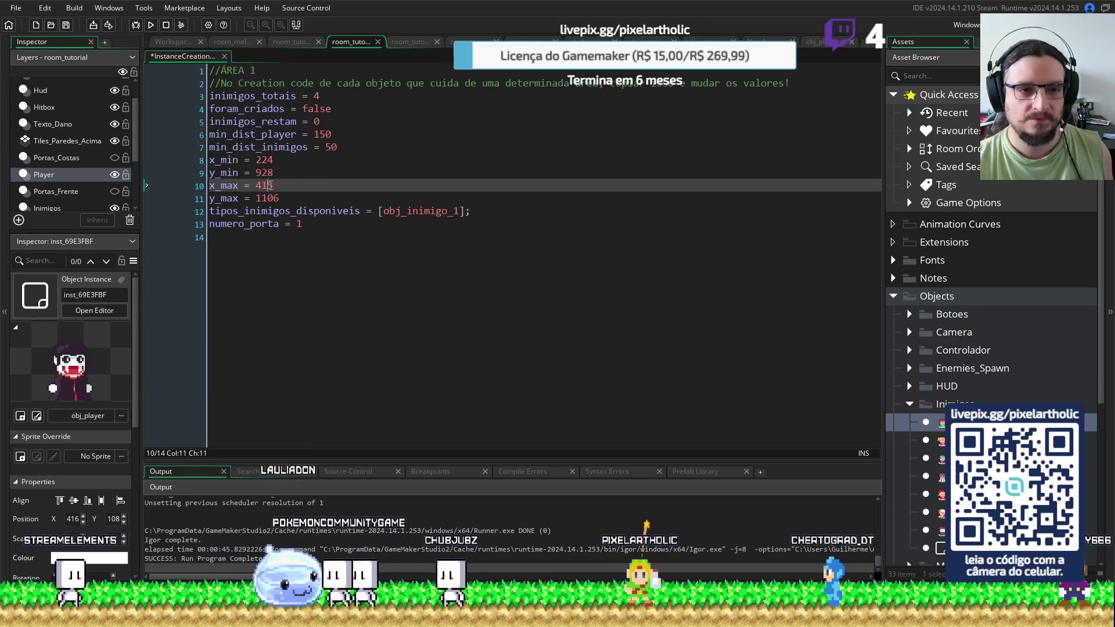
type("8")
left_click(263, 198)
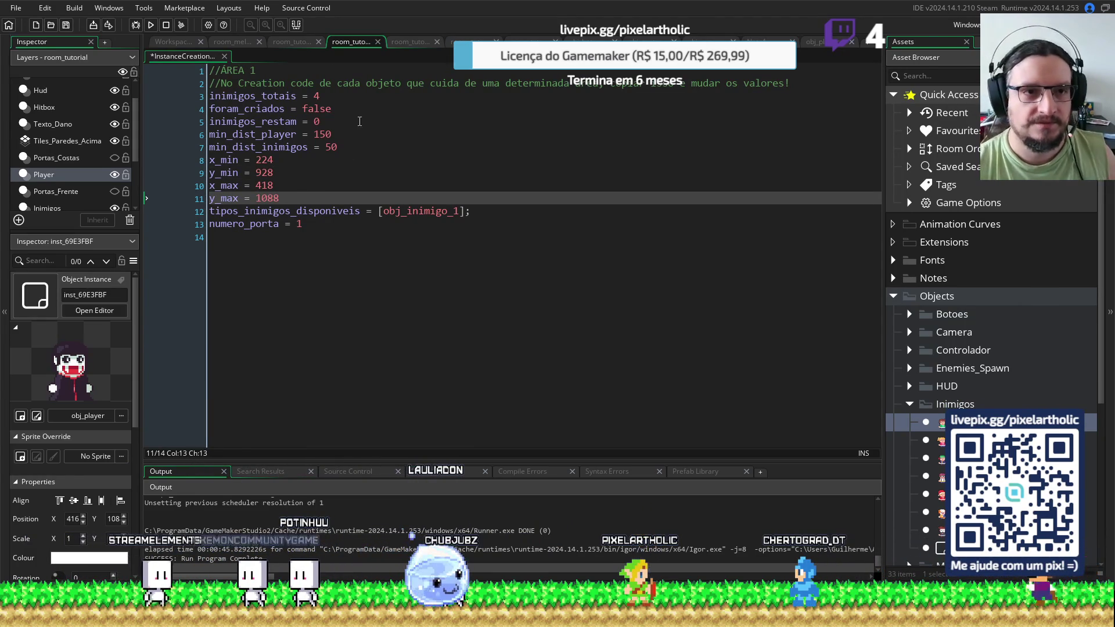
left_click(295, 43)
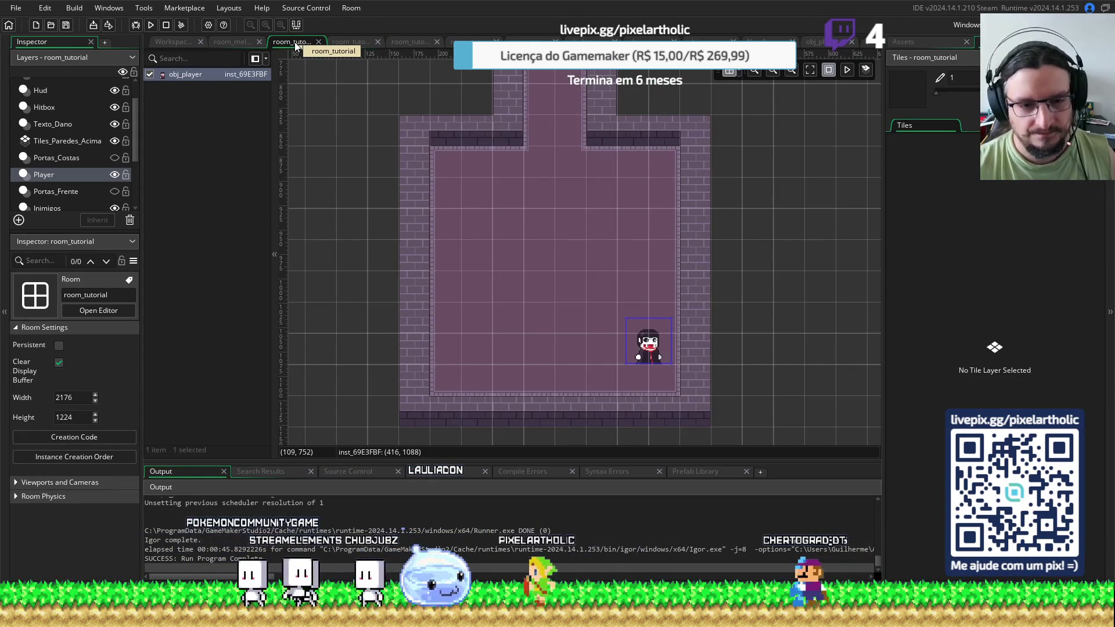
Compare the total enemy counts in the ÁREA 2 and ÁREA 1 creation code
left_click(575, 212)
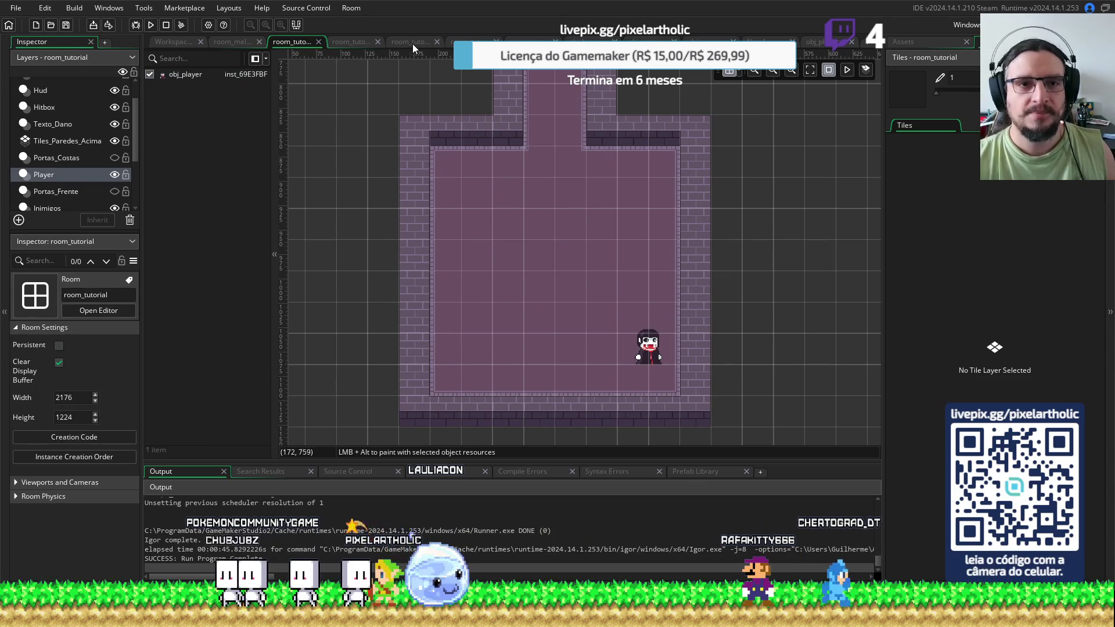
left_click(412, 42)
left_click(314, 96)
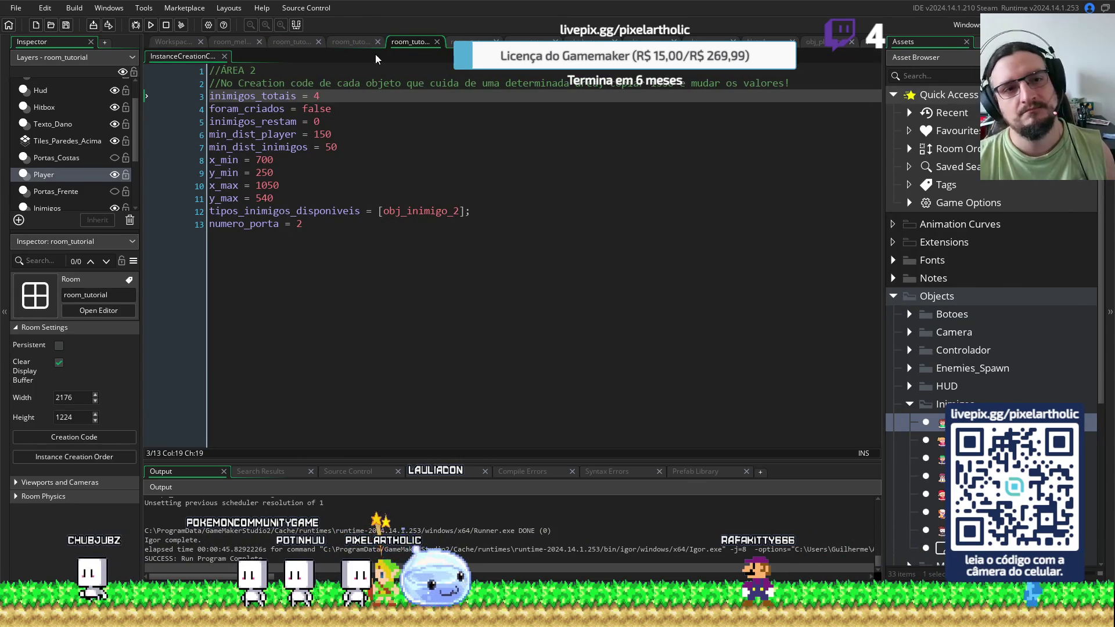
left_click(351, 42)
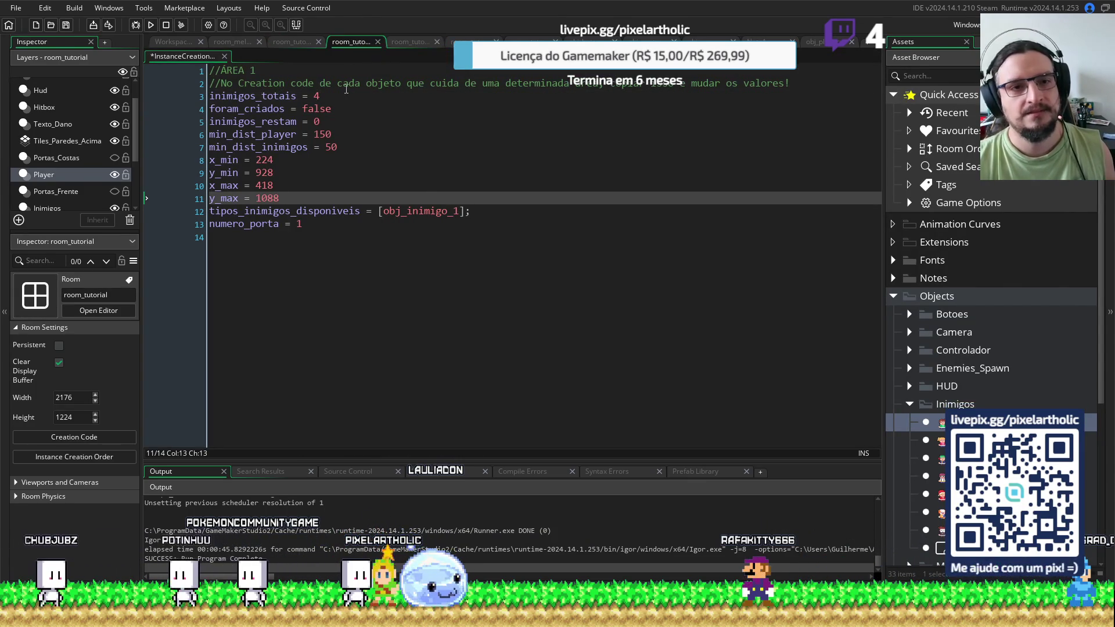
left_click(333, 95)
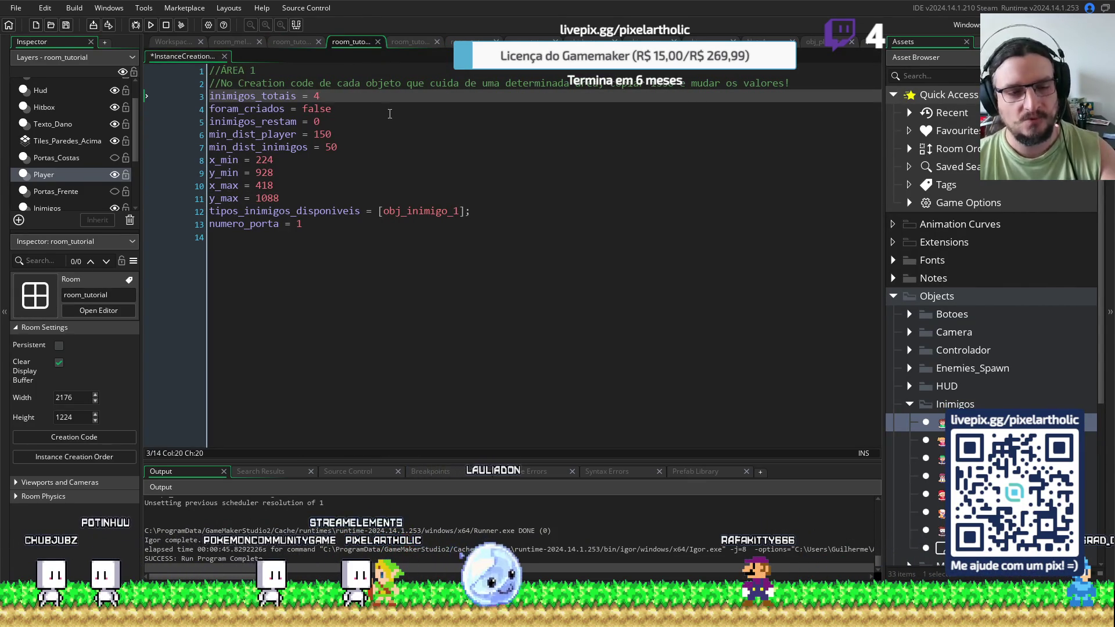
Run the game with F5 and play several days, walking the player around and restarting each day
key("F5")
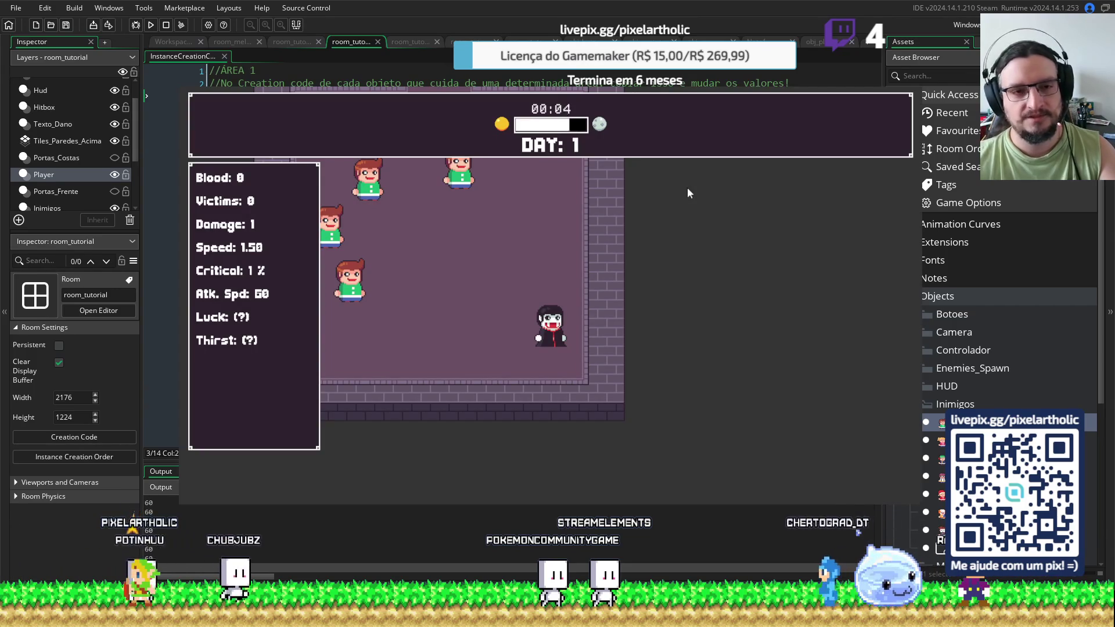
key("w+a")
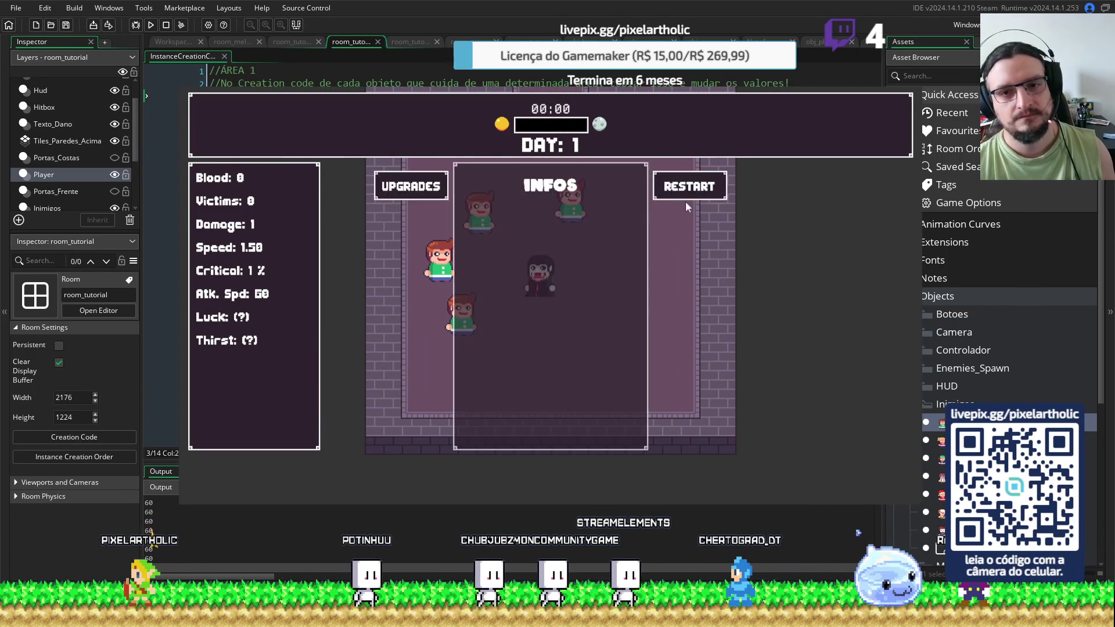
left_click(687, 194)
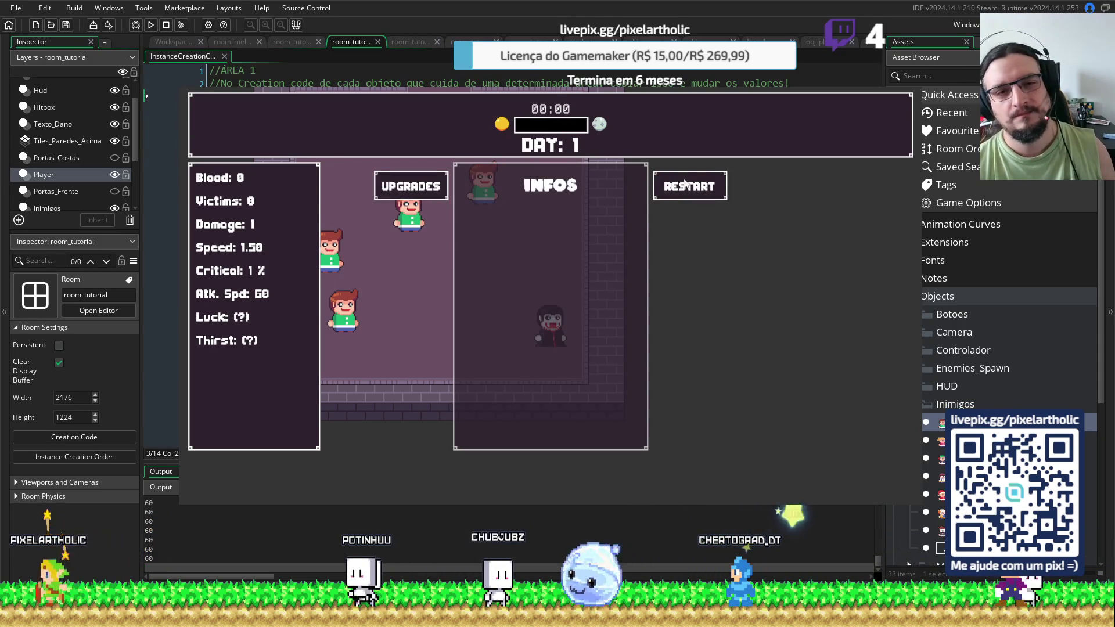
left_click(685, 183)
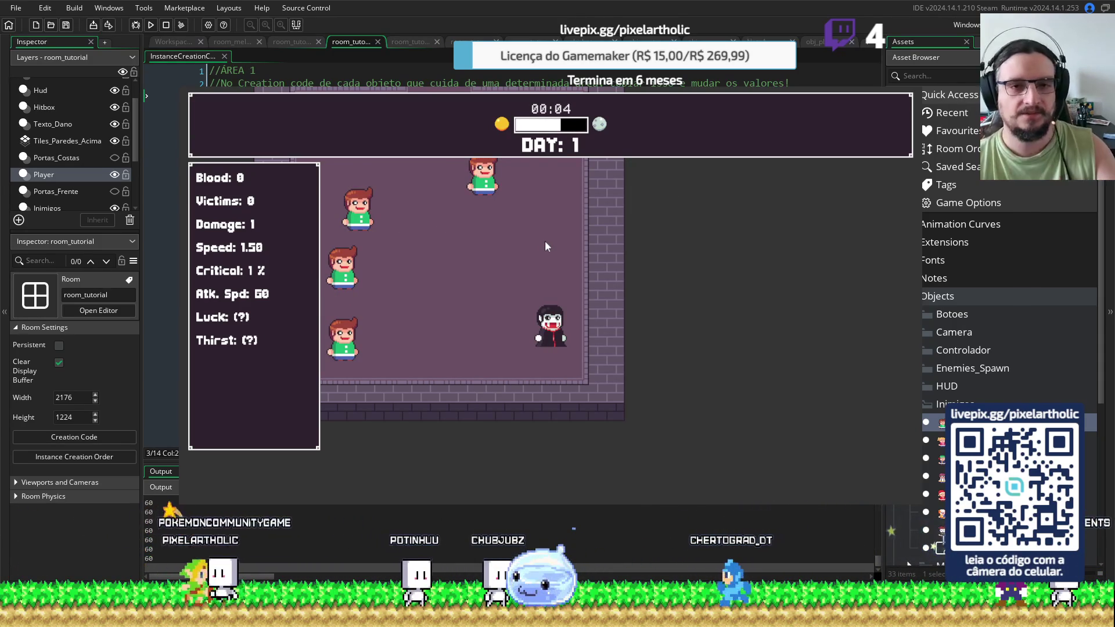
key("a")
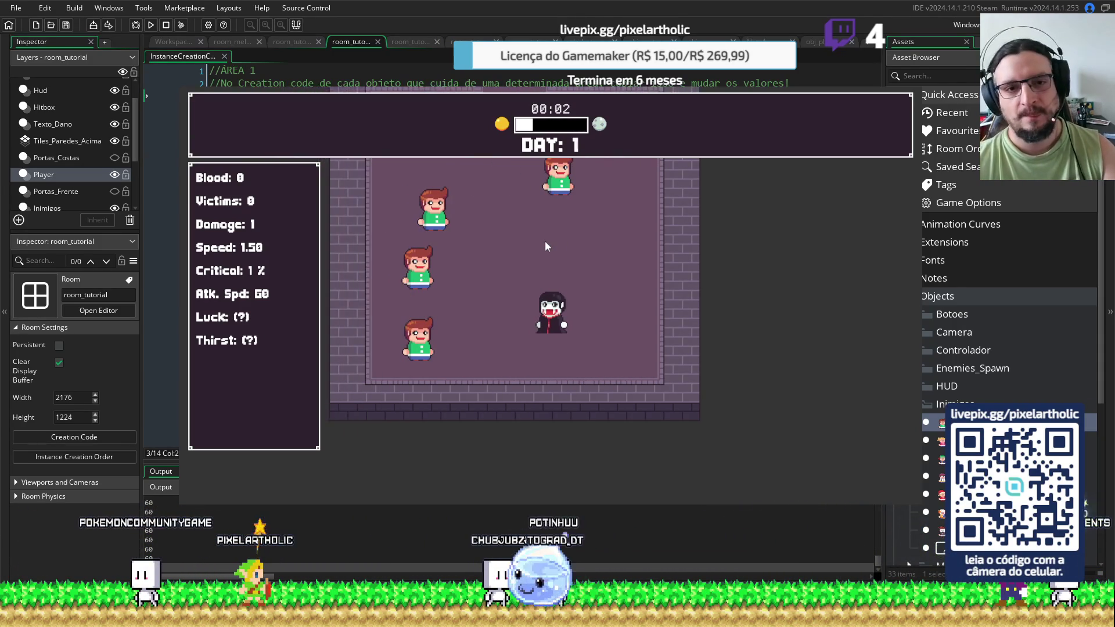
key("w")
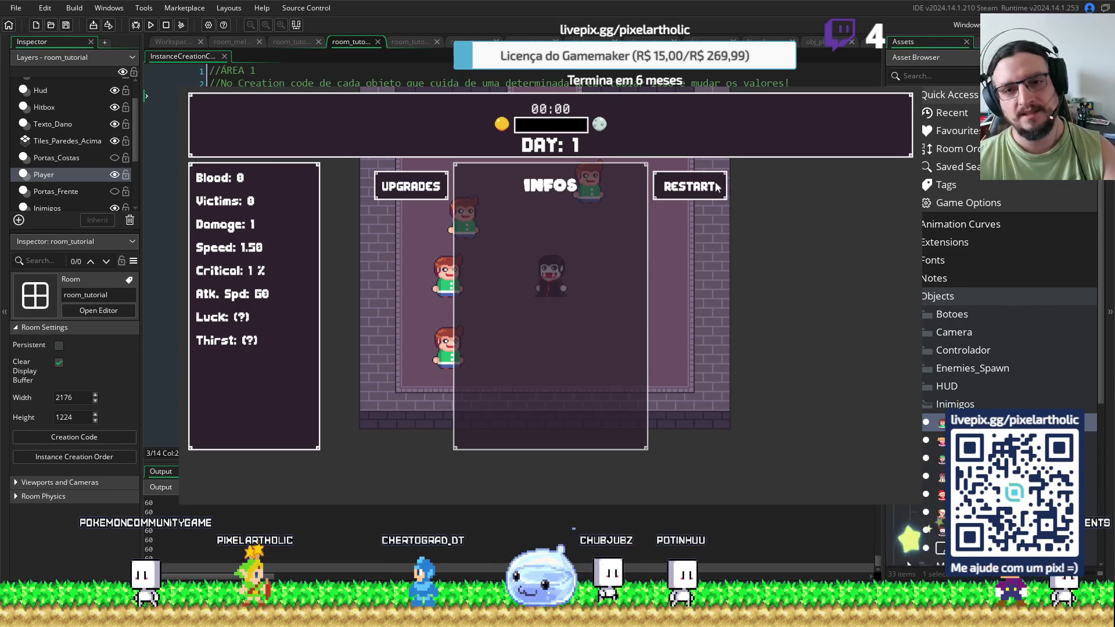
left_click(713, 183)
key("a")
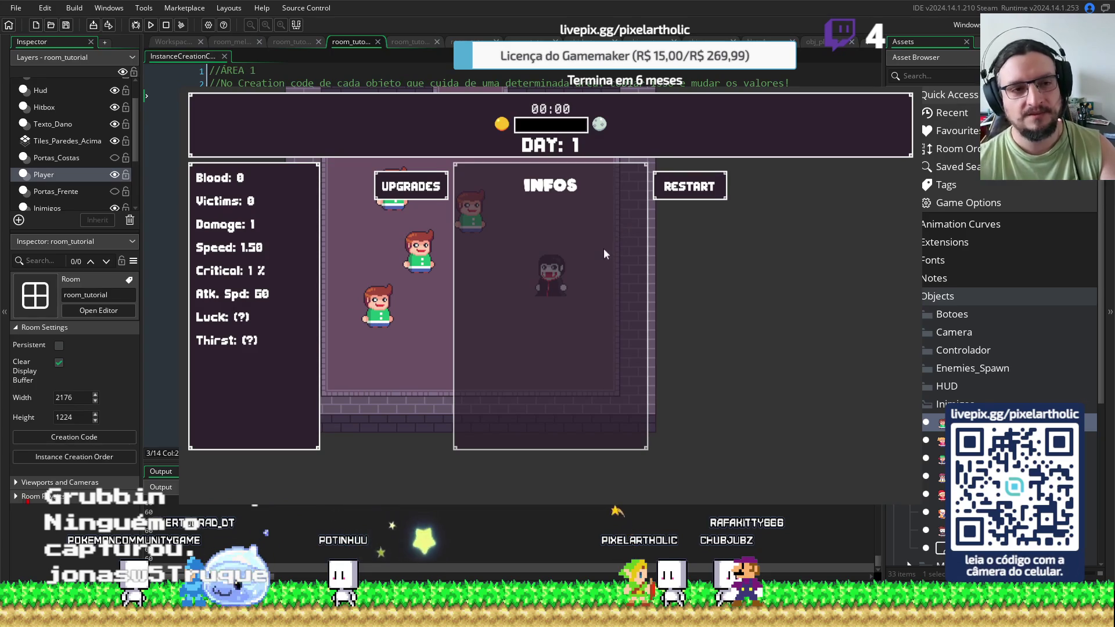
left_click(672, 188)
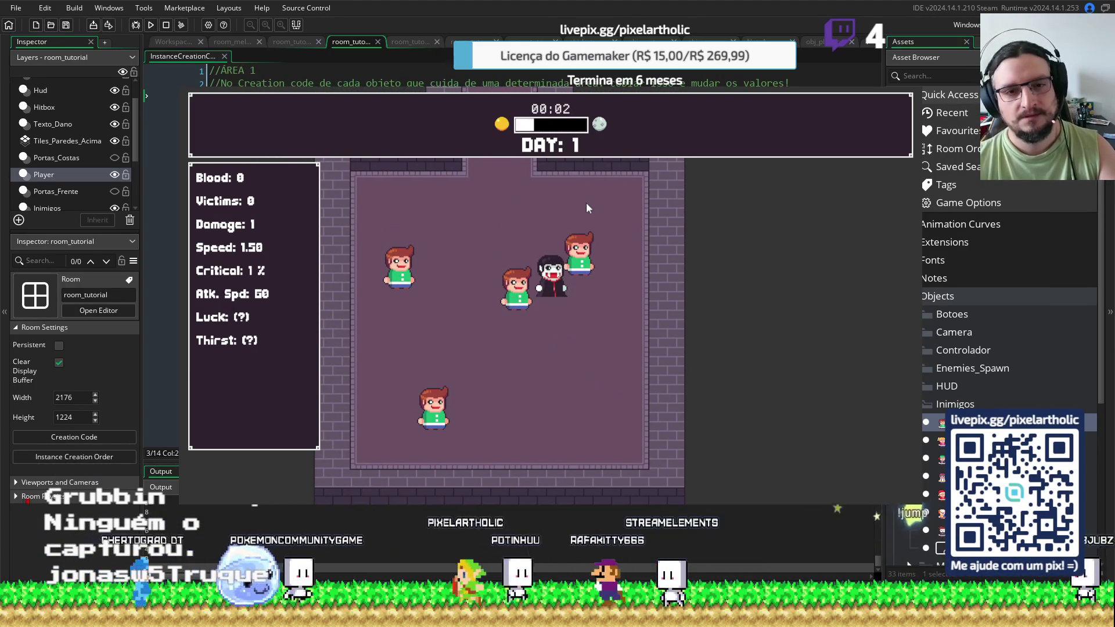
Play more days attacking enemies, restarting after each, then close the game with Escape
key("a")
left_click(683, 187)
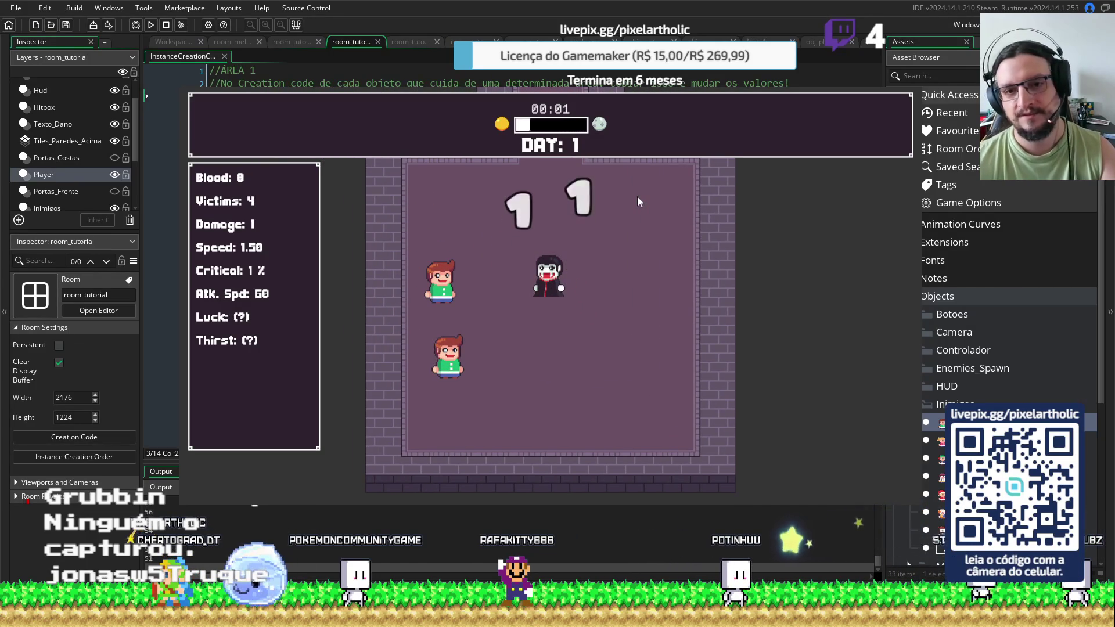
left_click(697, 187)
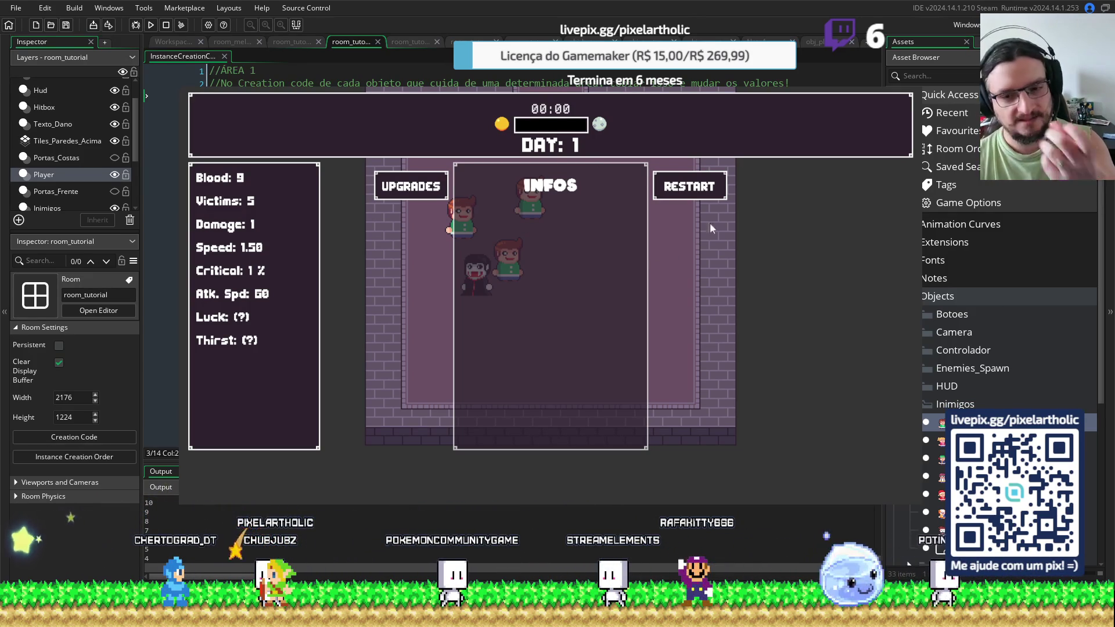
left_click(695, 186)
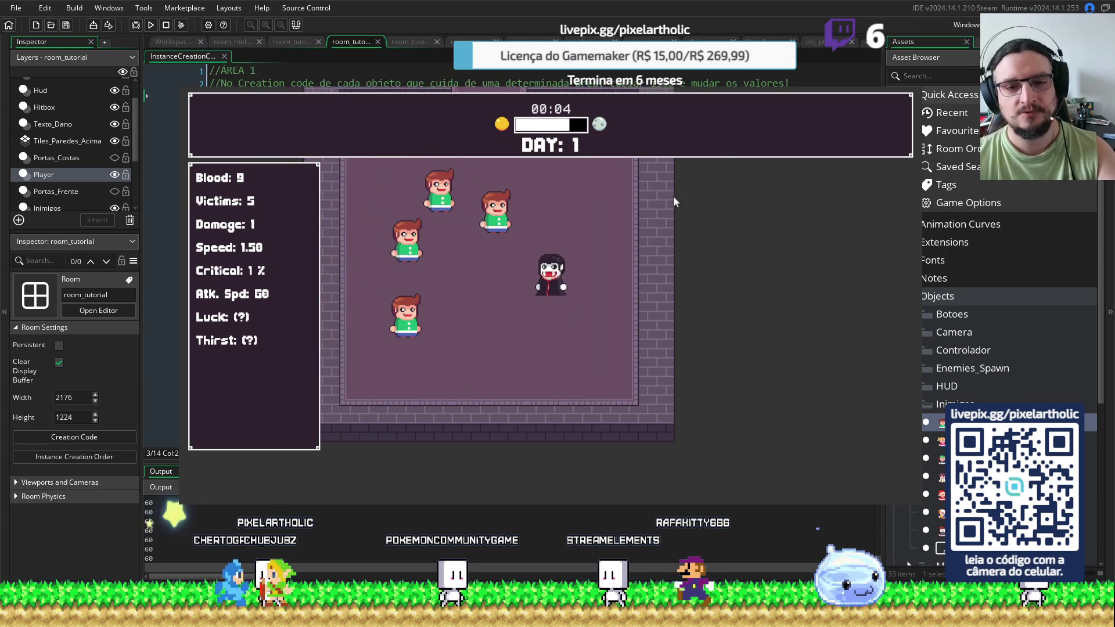
key("a")
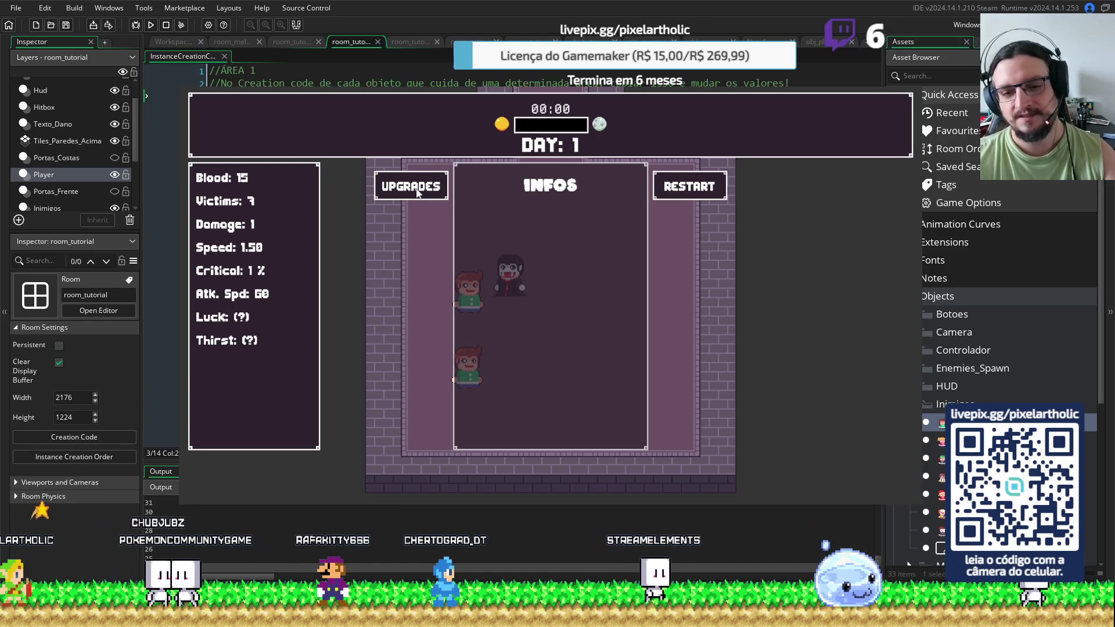
left_click(683, 186)
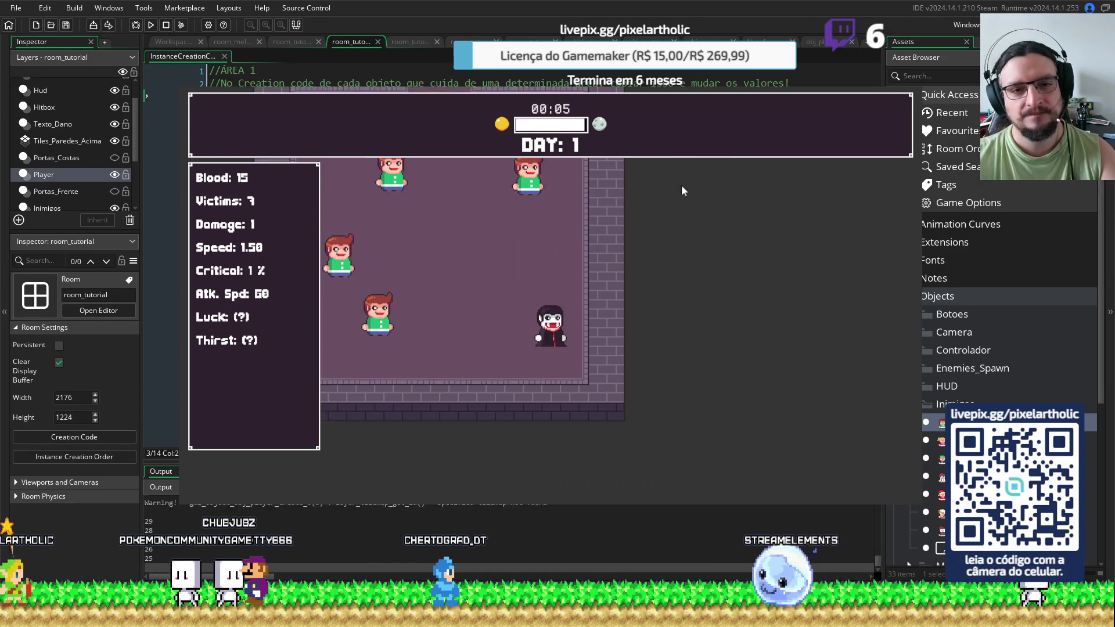
key("a")
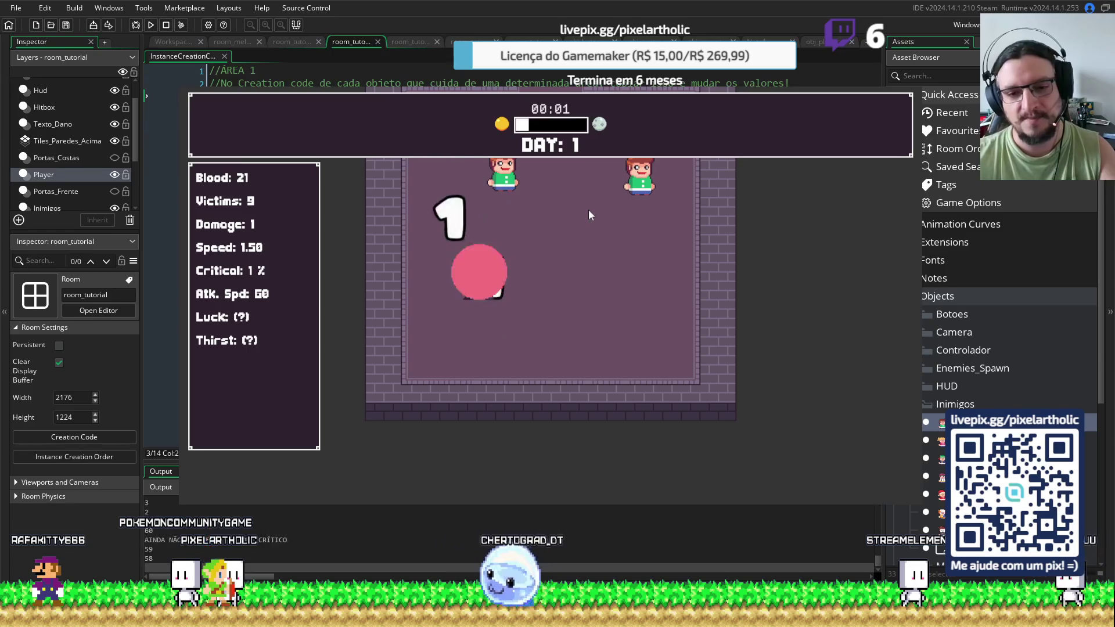
left_click(677, 186)
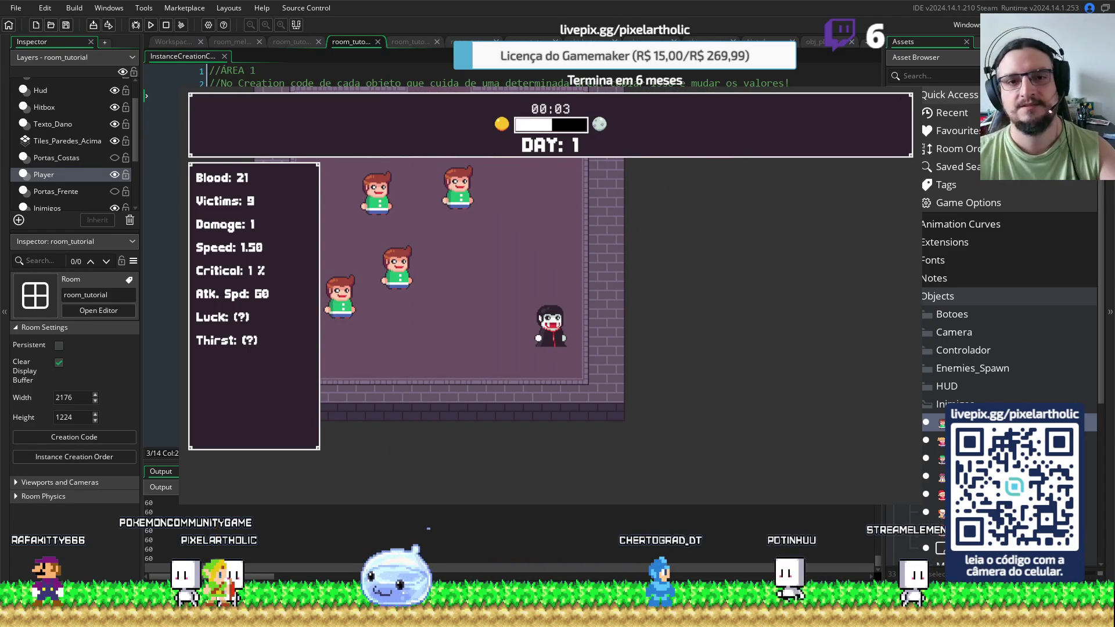
key("Escape")
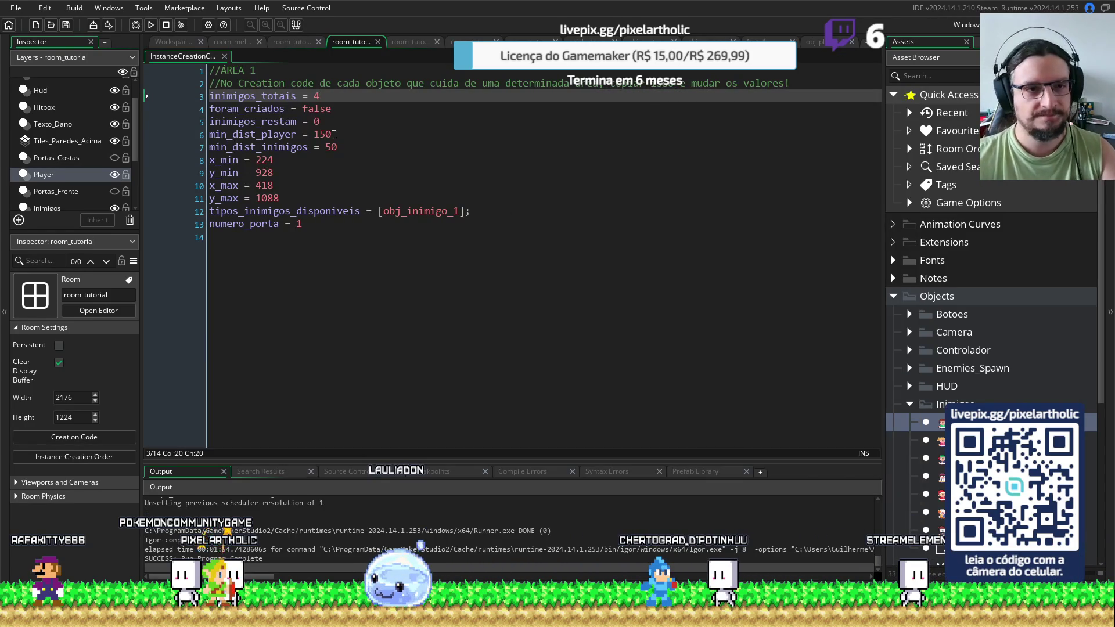
Glance over the ÁREA 2 and ÁREA 1 creation code, then select the player in room_tutorial
left_click(402, 43)
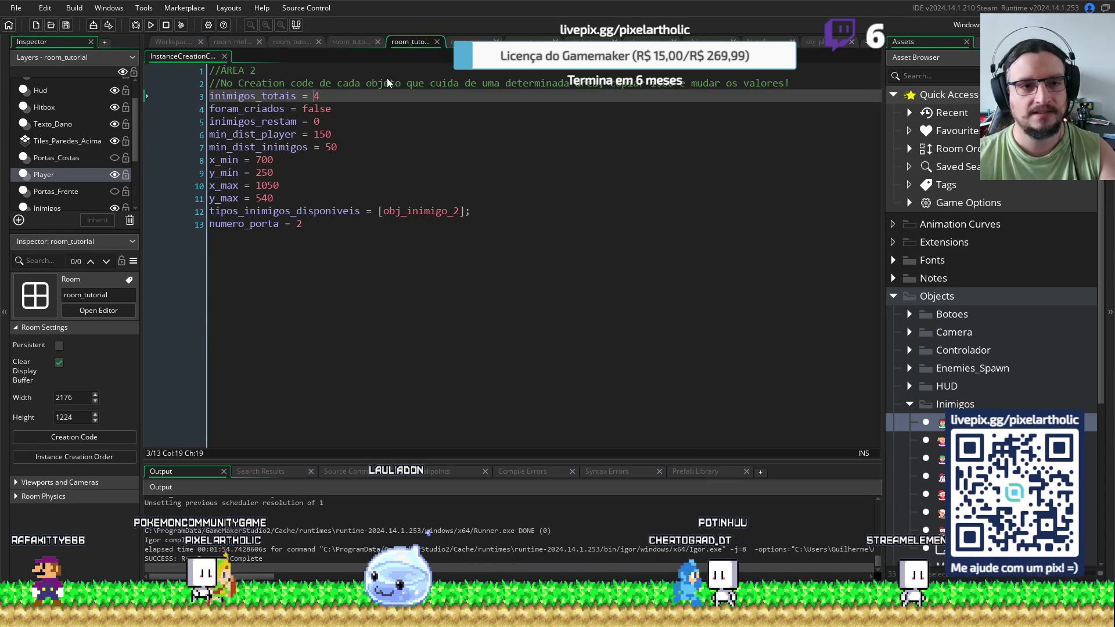
left_click(232, 41)
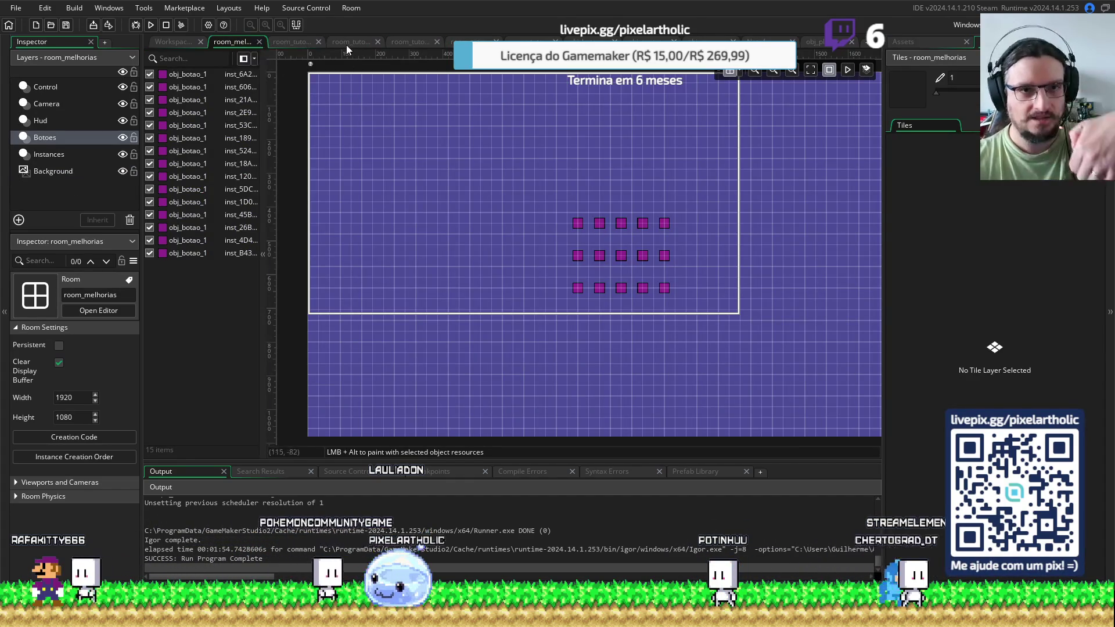
left_click(345, 43)
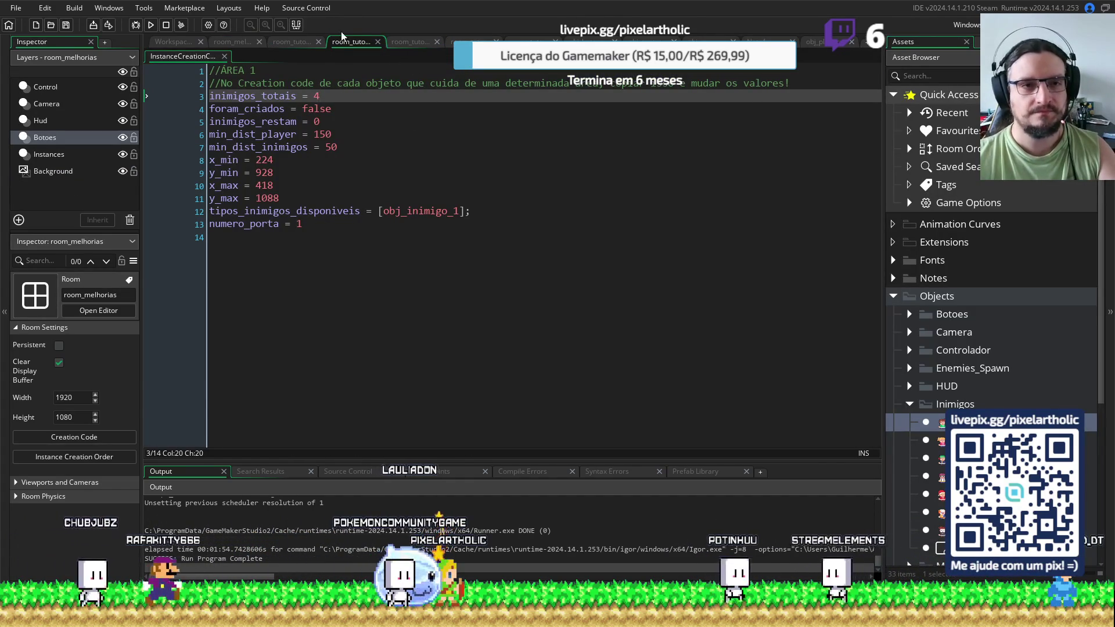
left_click(239, 43)
left_click(285, 43)
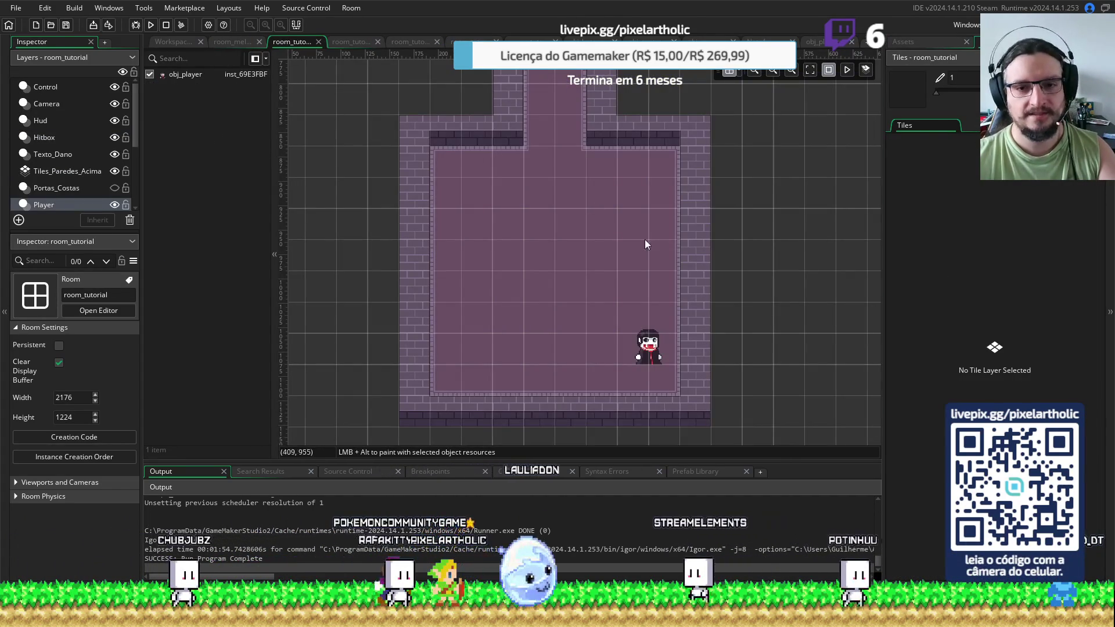
left_click(646, 347)
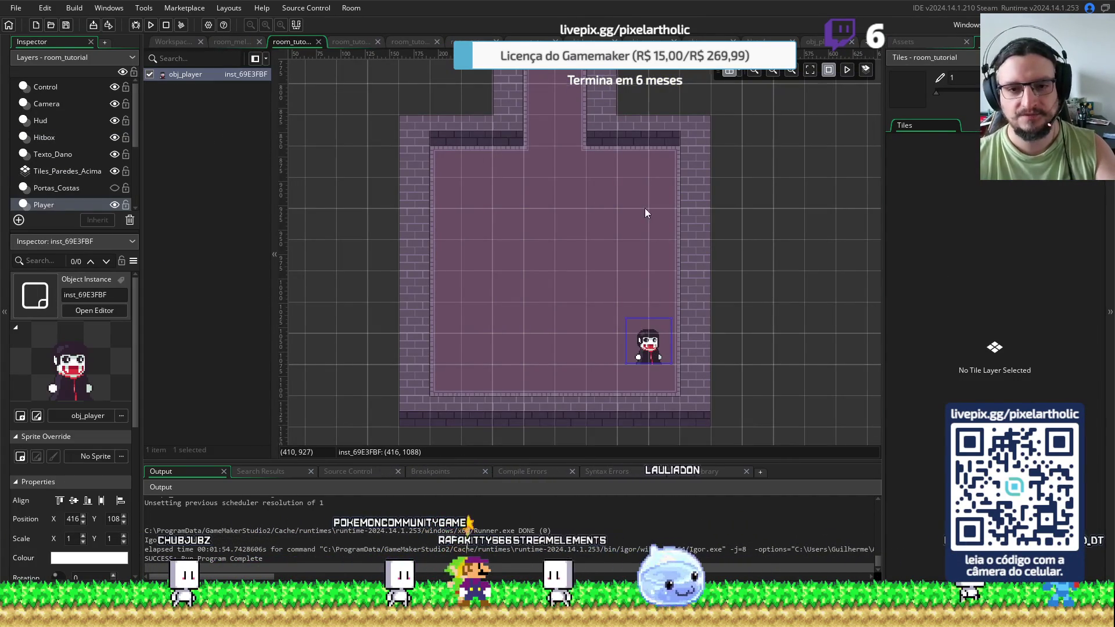
Drag the player instance up into the upper room at 224, 544
scroll(655, 186, "down", 1)
scroll(656, 185, "up", 2)
mouse_move(644, 429)
left_mouse_down()
mouse_move(546, 135)
mouse_move(595, 304)
mouse_move(591, 355)
left_mouse_up()
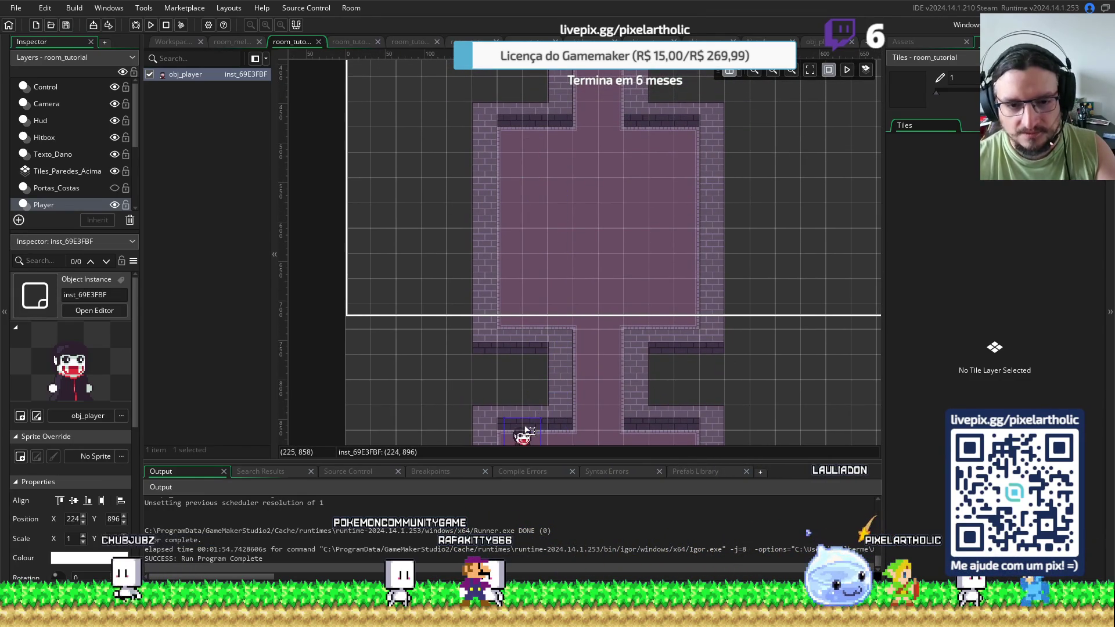
mouse_move(529, 420)
left_mouse_down()
mouse_move(528, 96)
mouse_move(525, 183)
mouse_move(527, 145)
mouse_move(530, 158)
left_mouse_up()
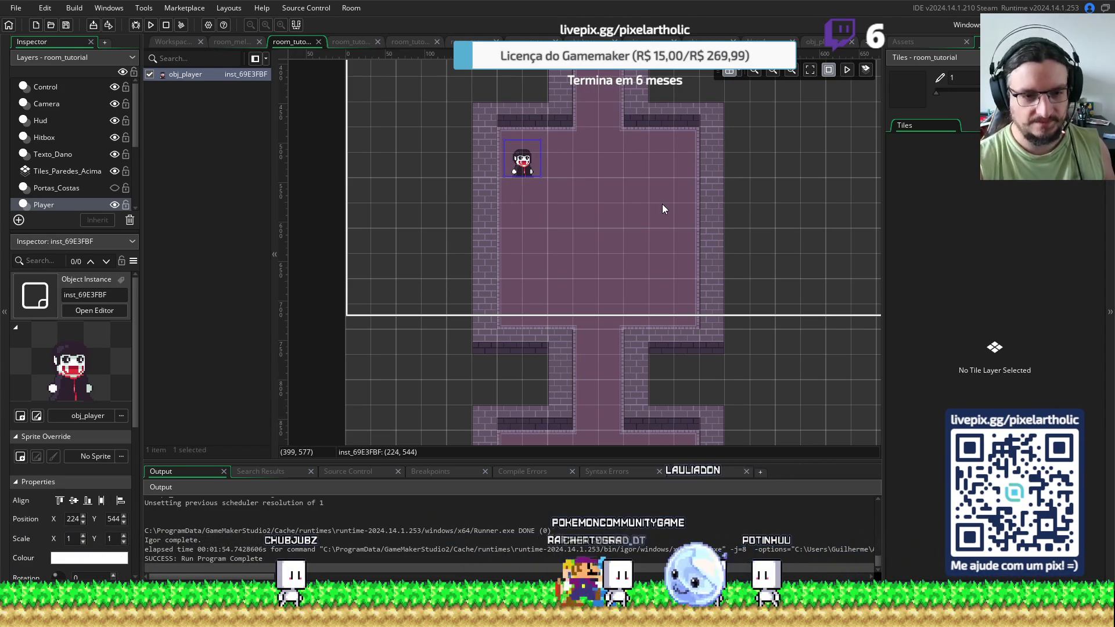
left_click(662, 203)
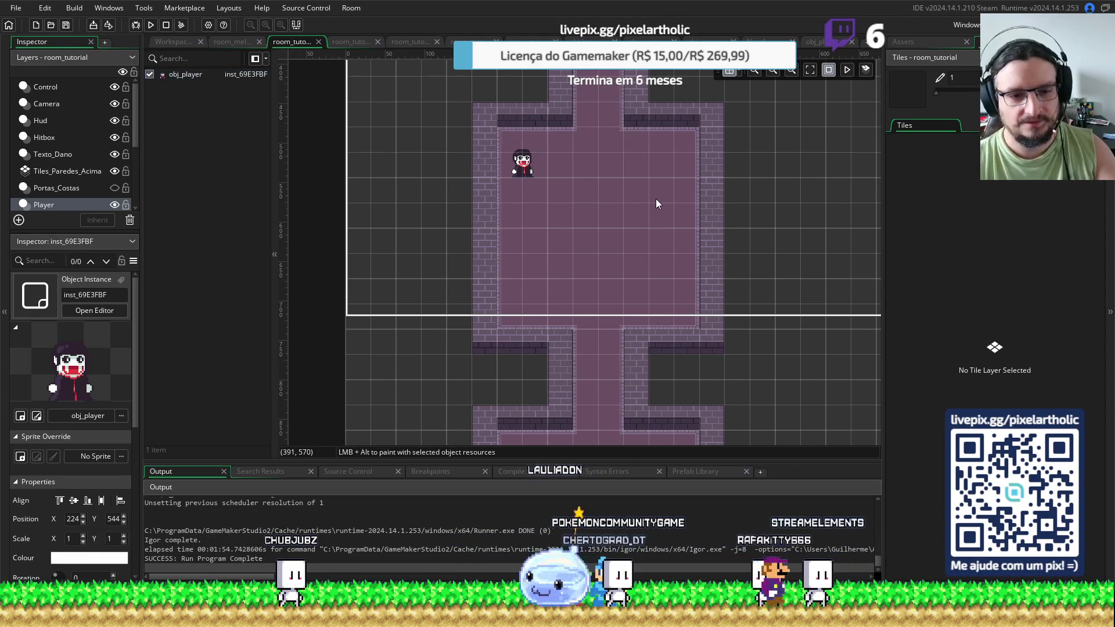
left_click(524, 173)
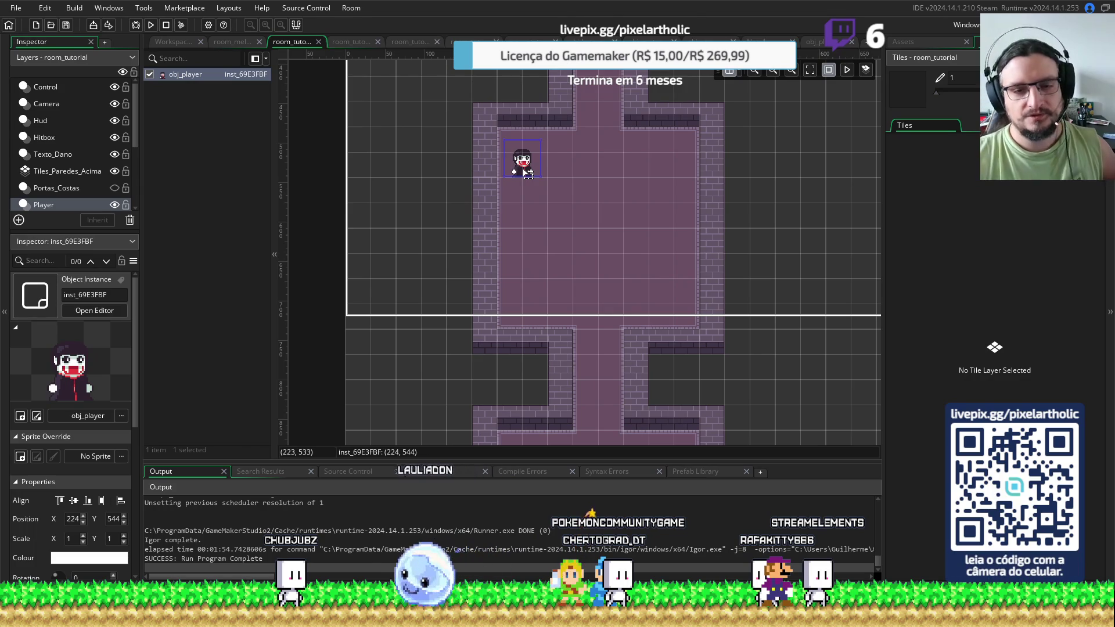
left_click(352, 44)
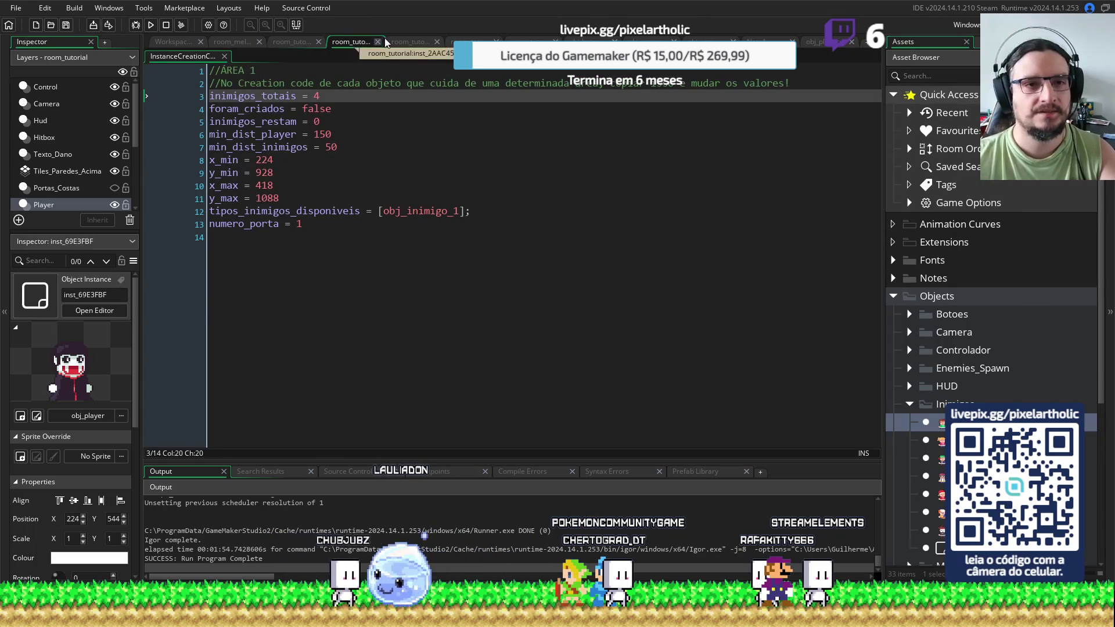
In the ÁREA 2 creation code, replace the y_min value 250 with 554
left_click_drag(256, 159, 273, 163)
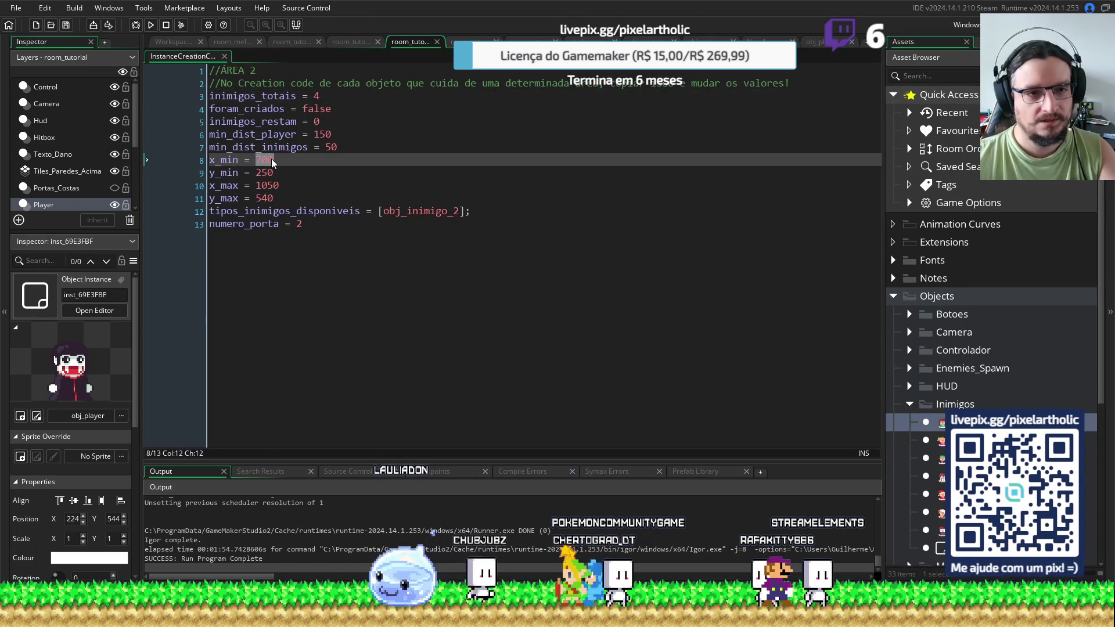
type("224")
left_click(280, 183)
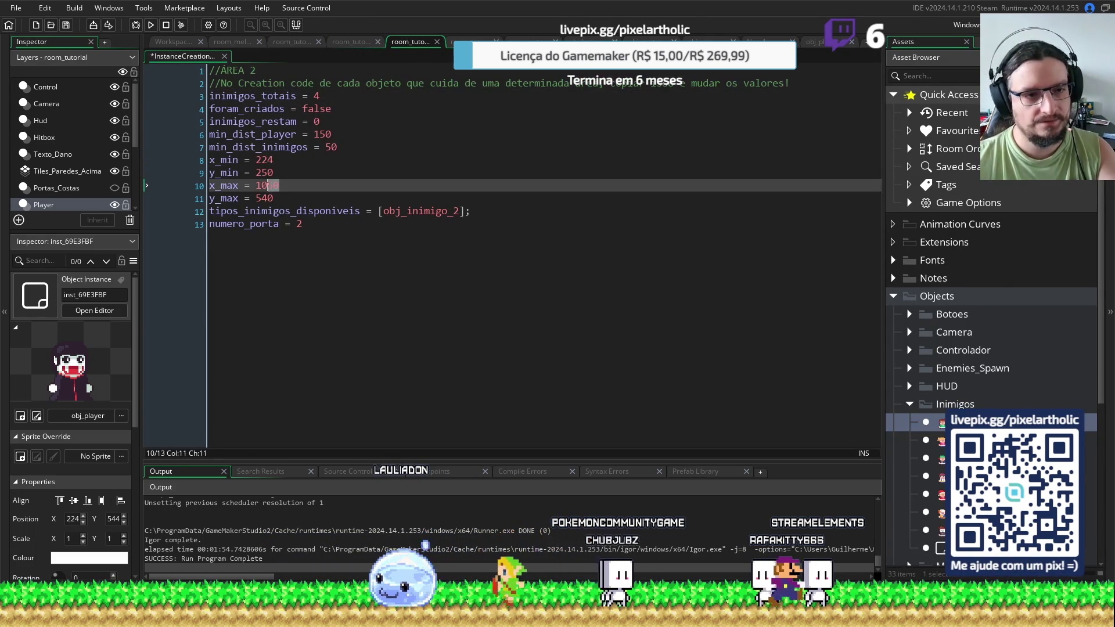
key("Up")
key("BackSpace")
key("BackSpace")
key("BackSpace")
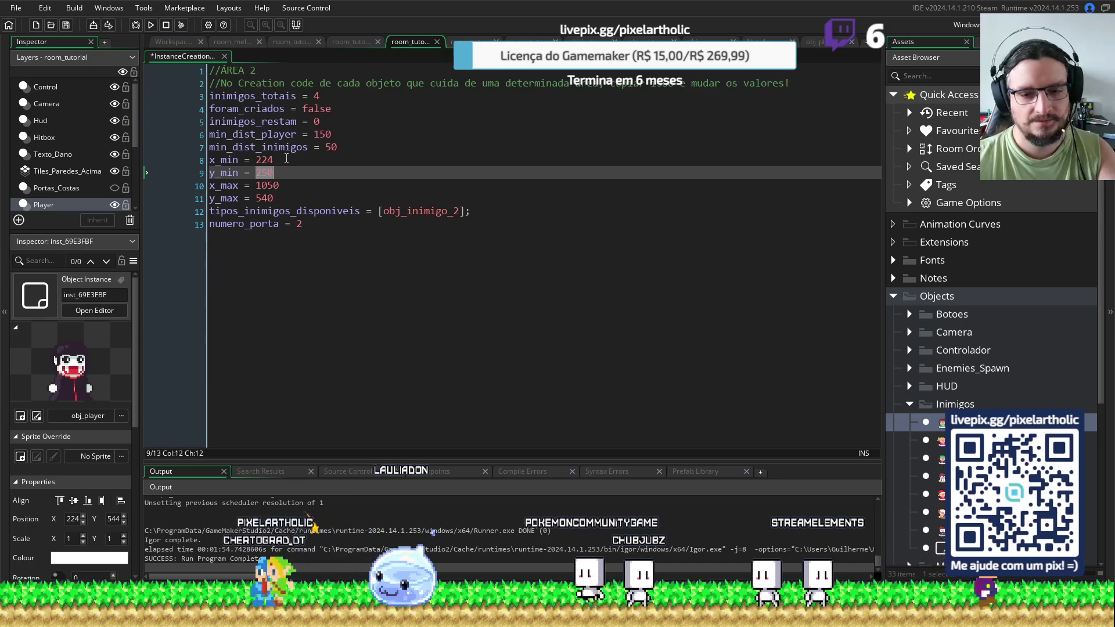
type("554")
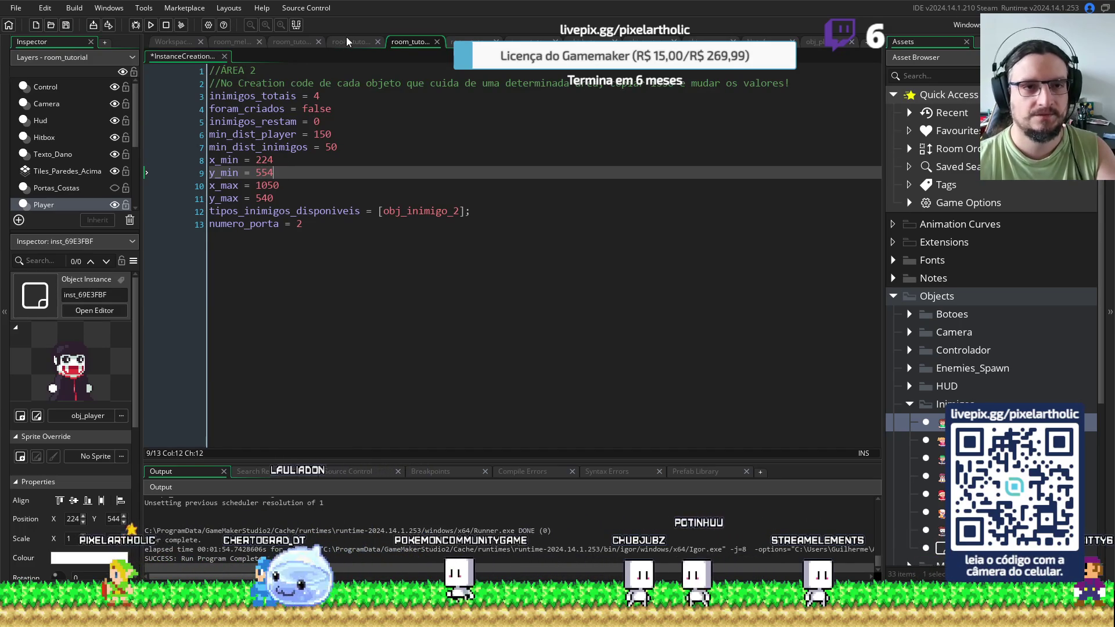
Move the player toward the room's lower-right and edit ÁREA 2's x_max value of 1050
left_click(292, 41)
mouse_move(530, 166)
left_mouse_down()
mouse_move(619, 320)
mouse_move(669, 298)
left_mouse_up()
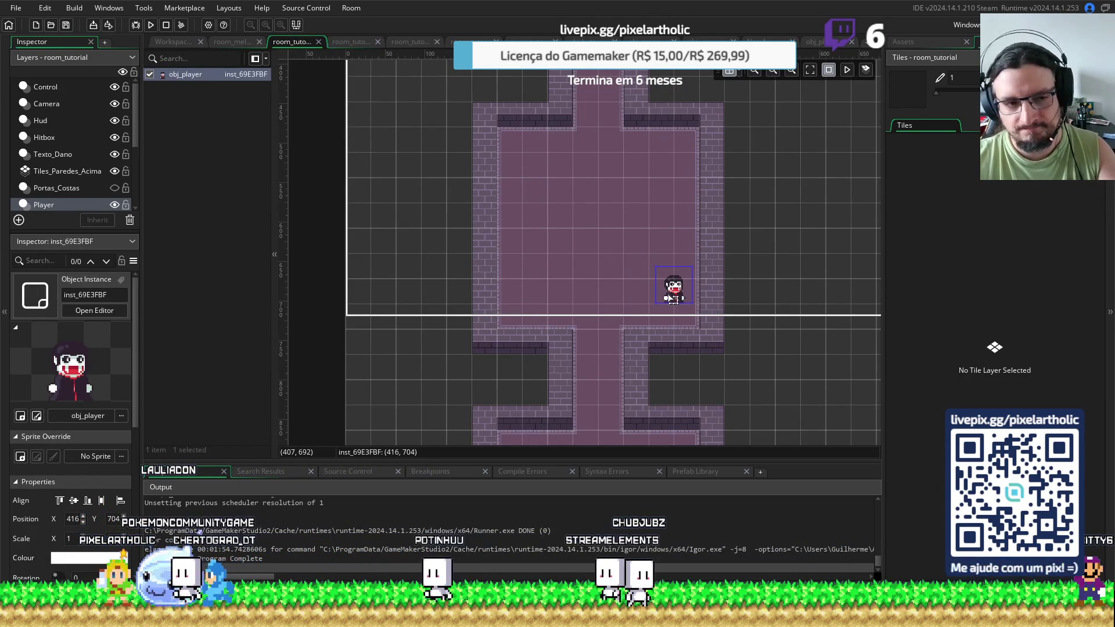
left_click(337, 41)
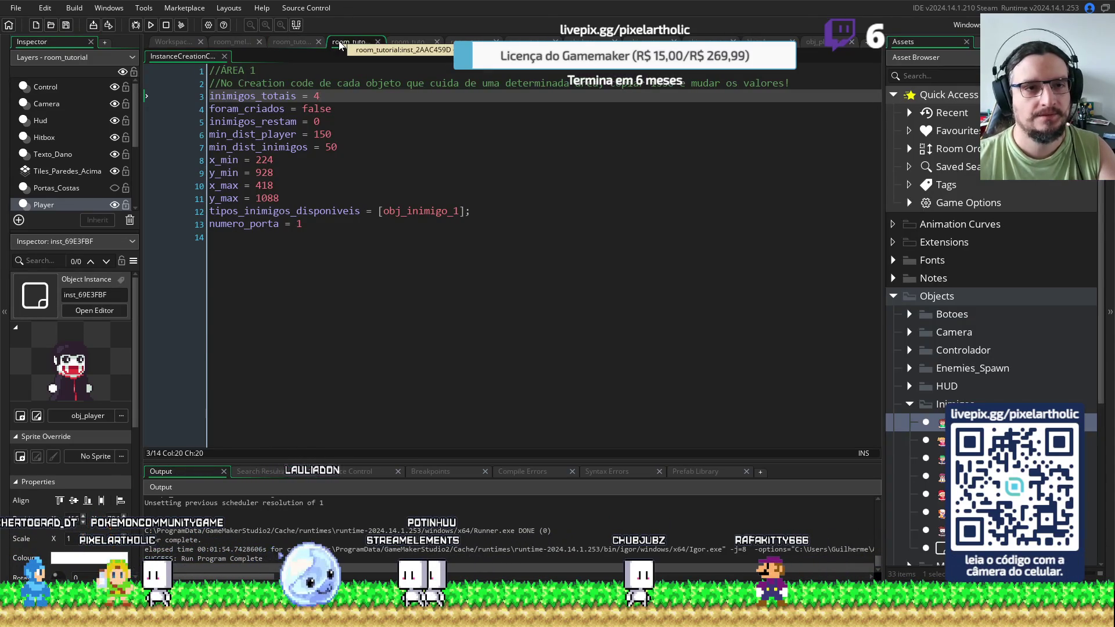
left_click(409, 41)
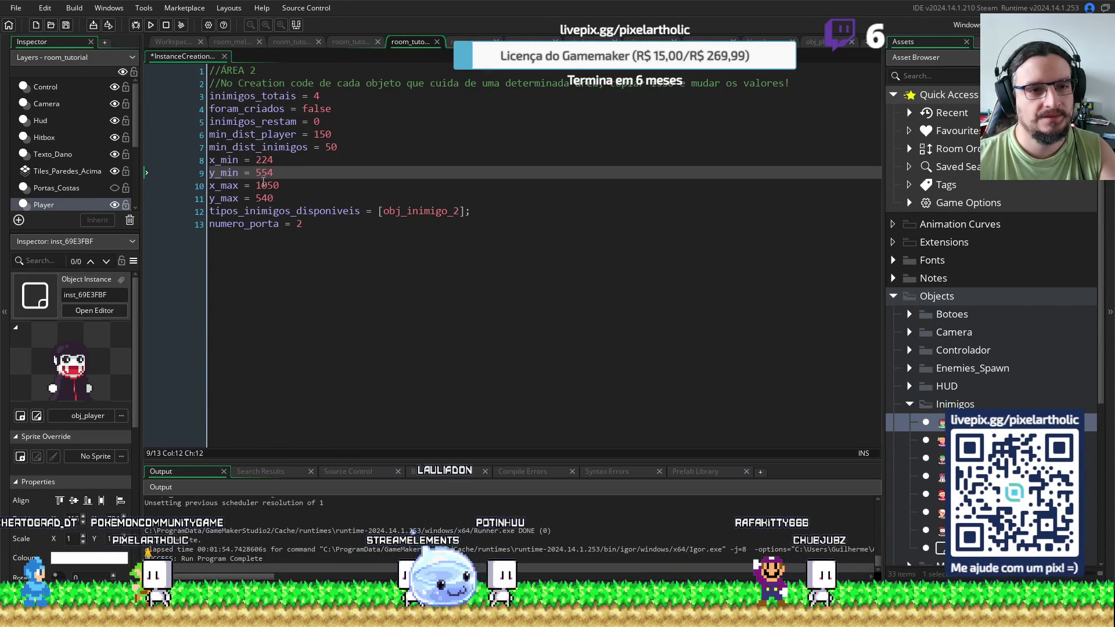
double_click(267, 186)
type("4")
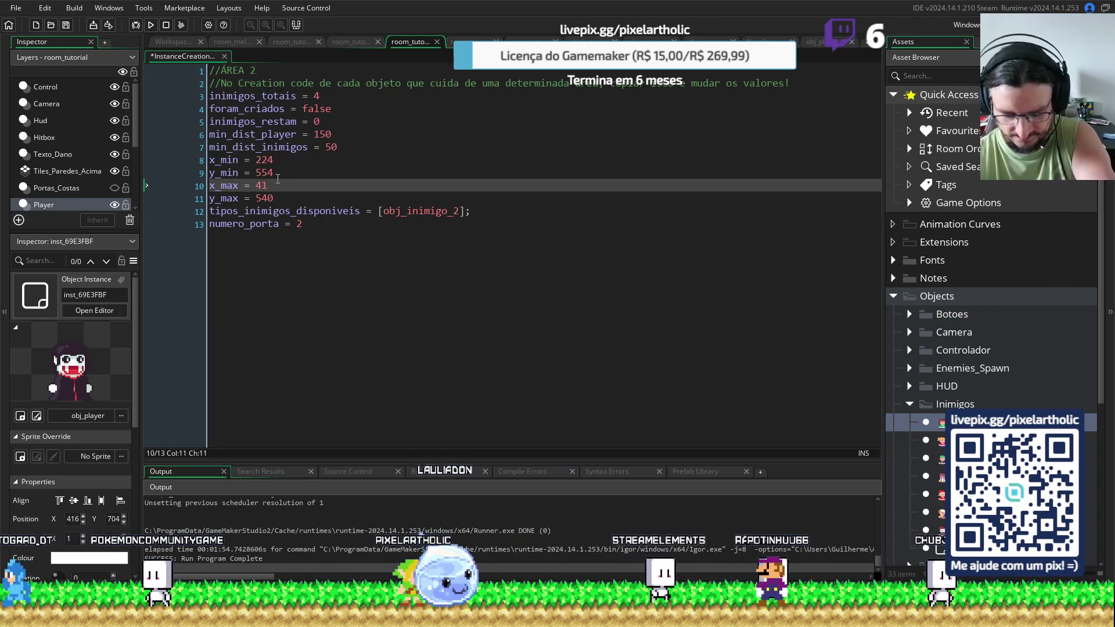
type("6")
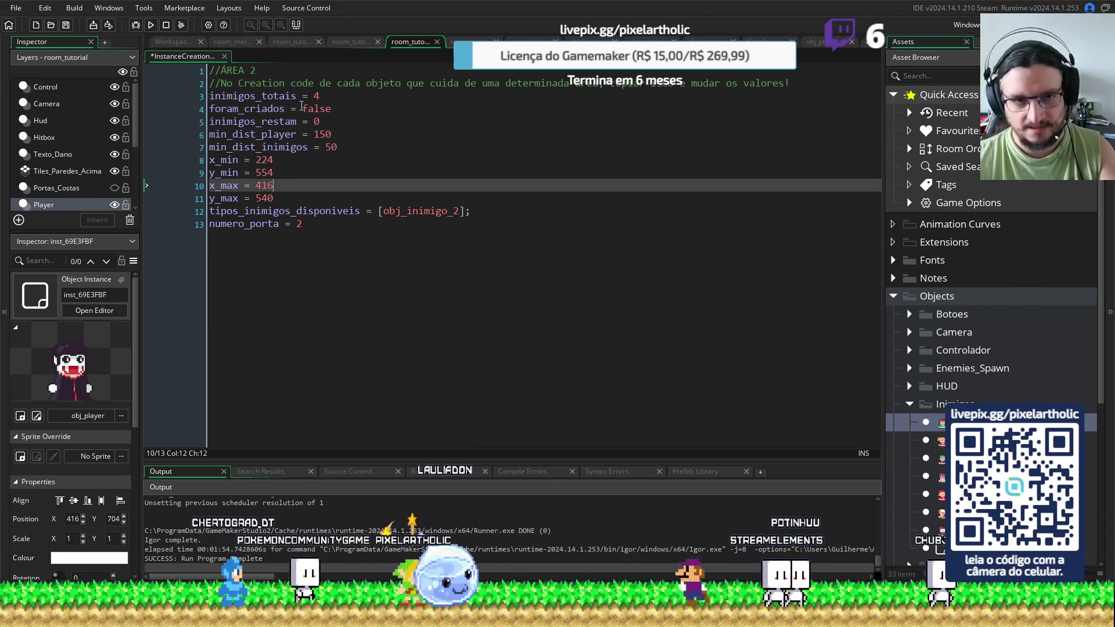
Check ÁREA 2's y_max, move the player to 320, 608, and launch a test run
left_click(304, 41)
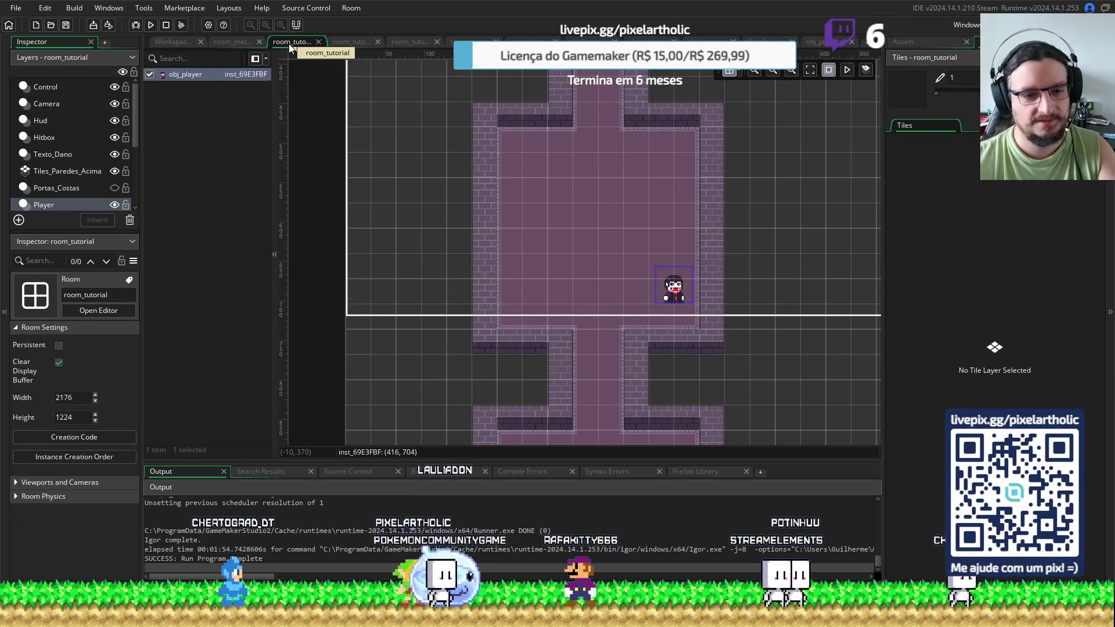
left_click(401, 40)
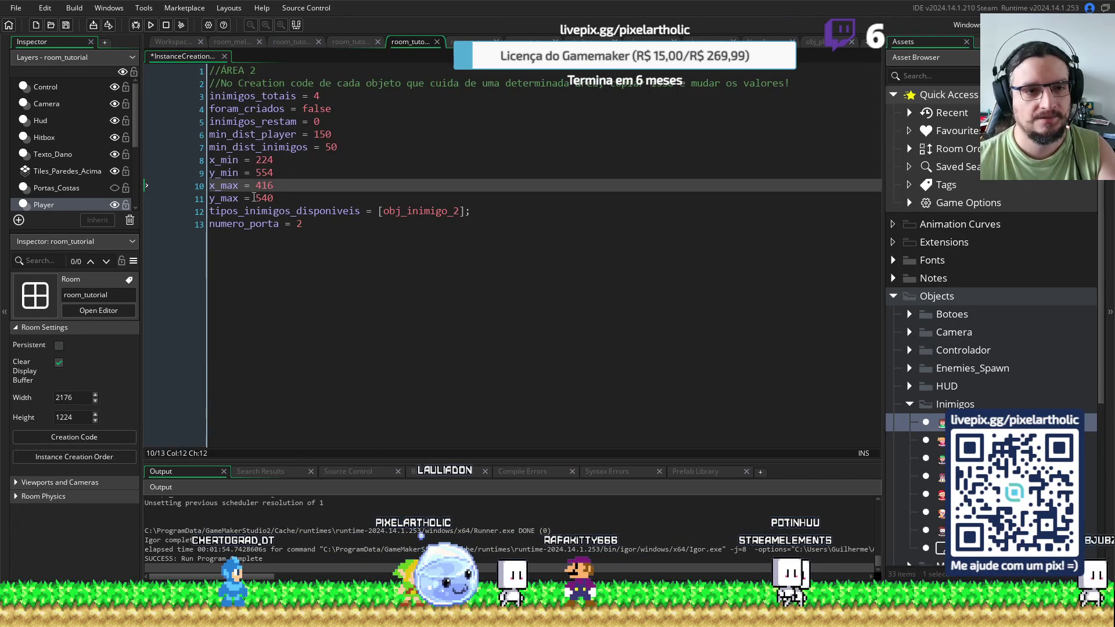
left_click_drag(254, 198, 263, 201)
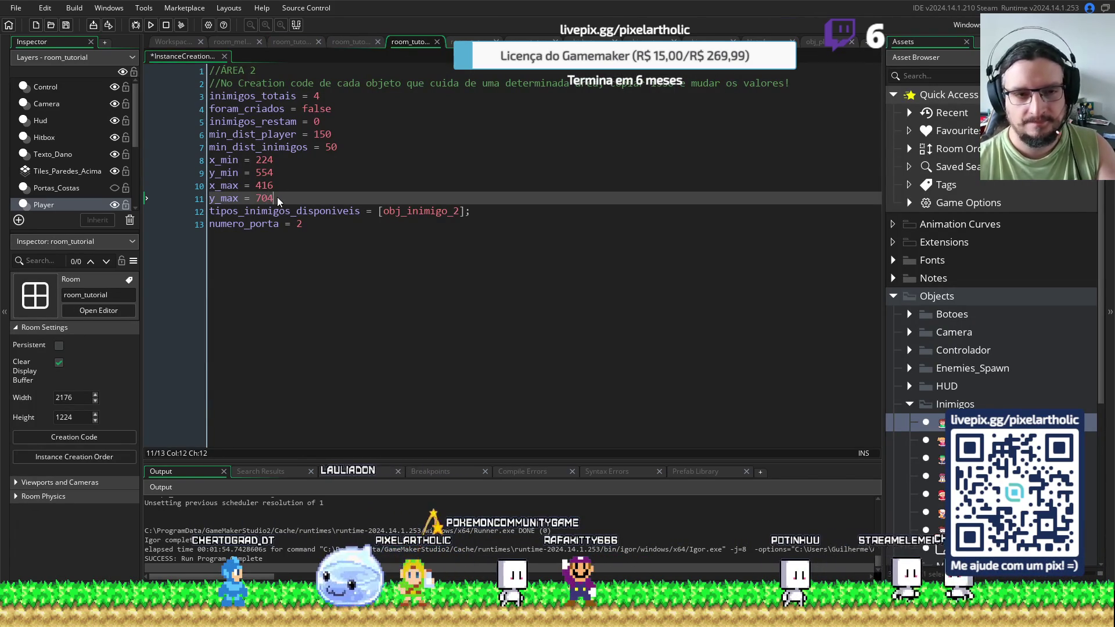
left_click(289, 40)
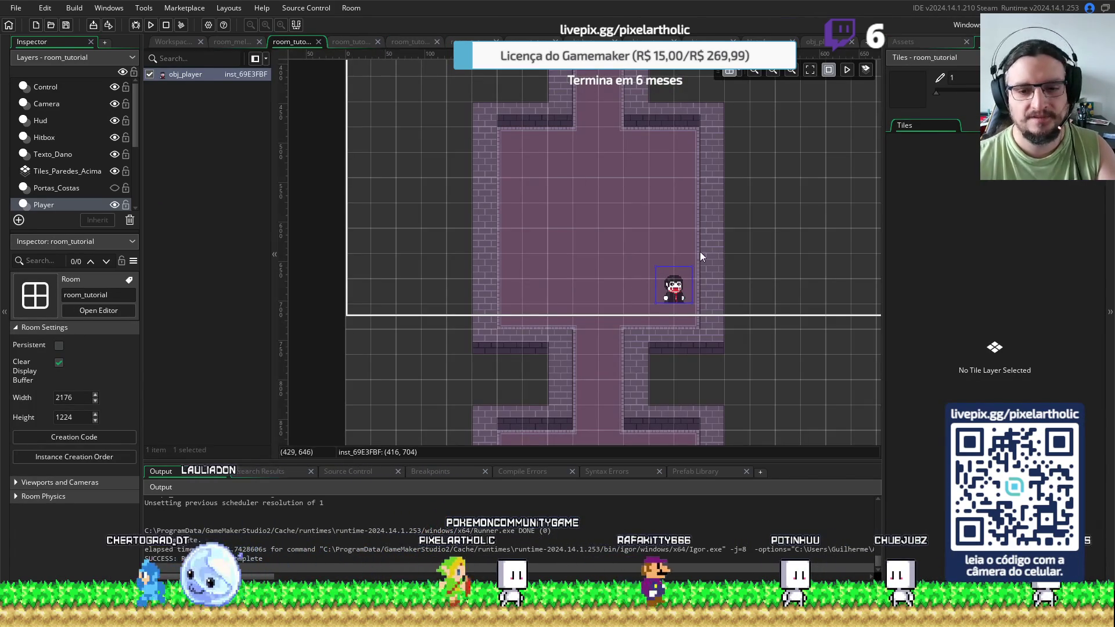
scroll(709, 243, "down", 2)
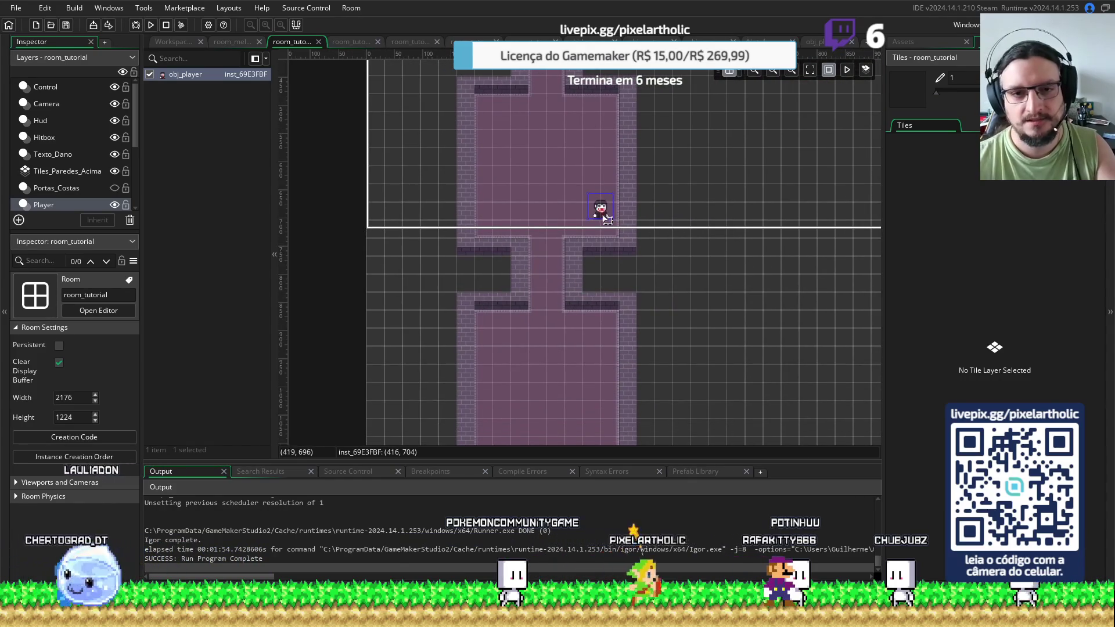
left_click_drag(596, 207, 541, 208)
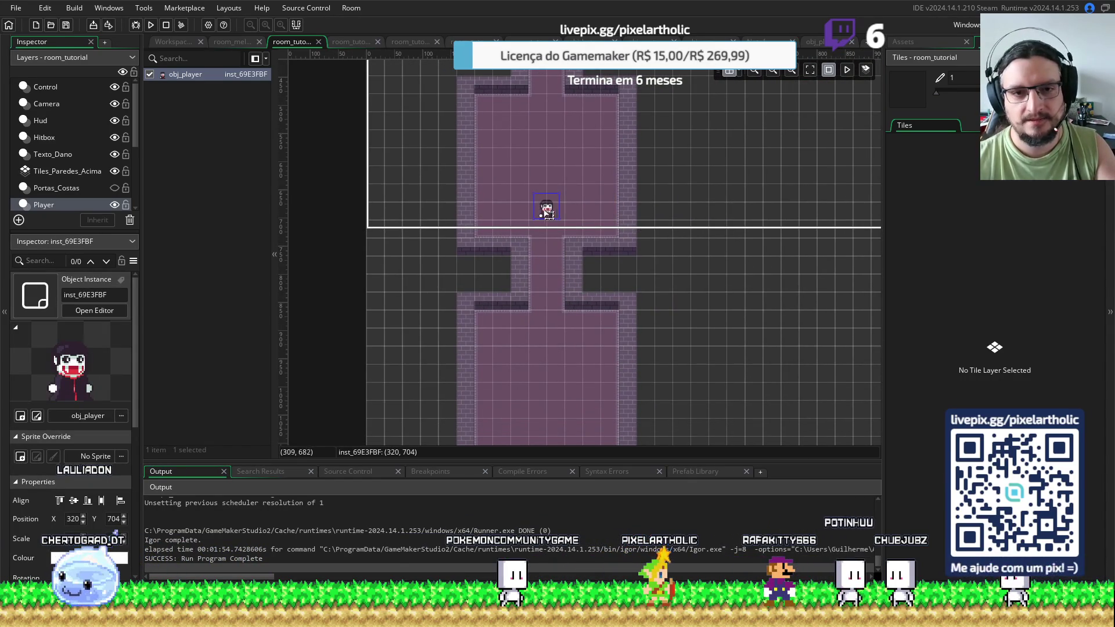
mouse_move(647, 277)
left_mouse_down()
mouse_move(623, 179)
mouse_move(604, 354)
left_mouse_up()
key("F5")
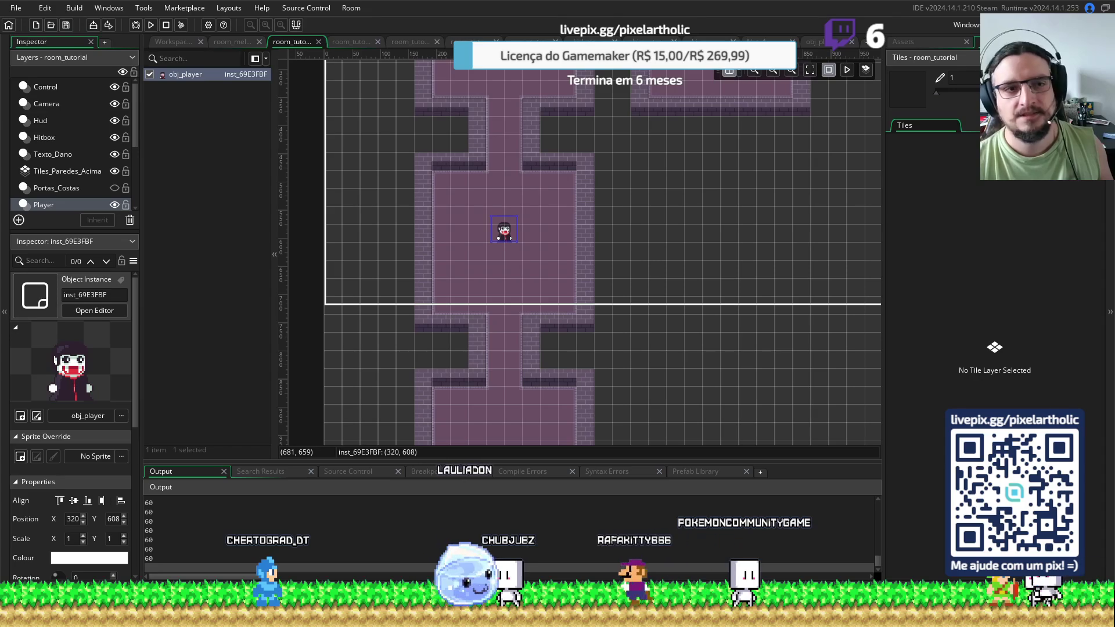
Close the test game, review the Area 1 and Area 2 creation code, and open room_melhorias
key("Escape")
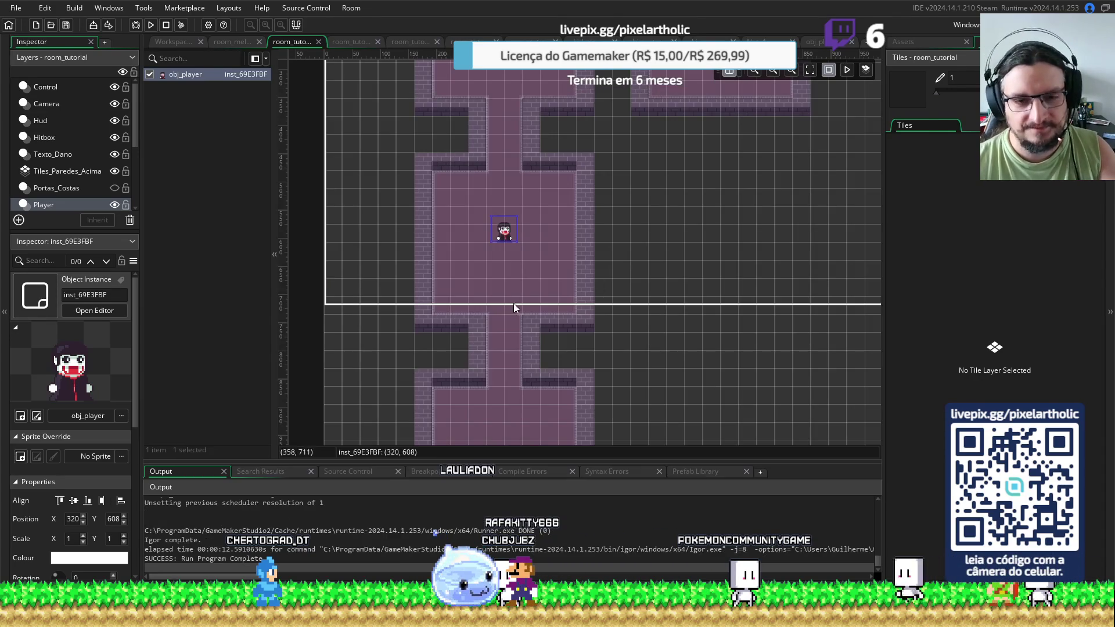
scroll(521, 123, "down", 3)
scroll(479, 151, "up", 2)
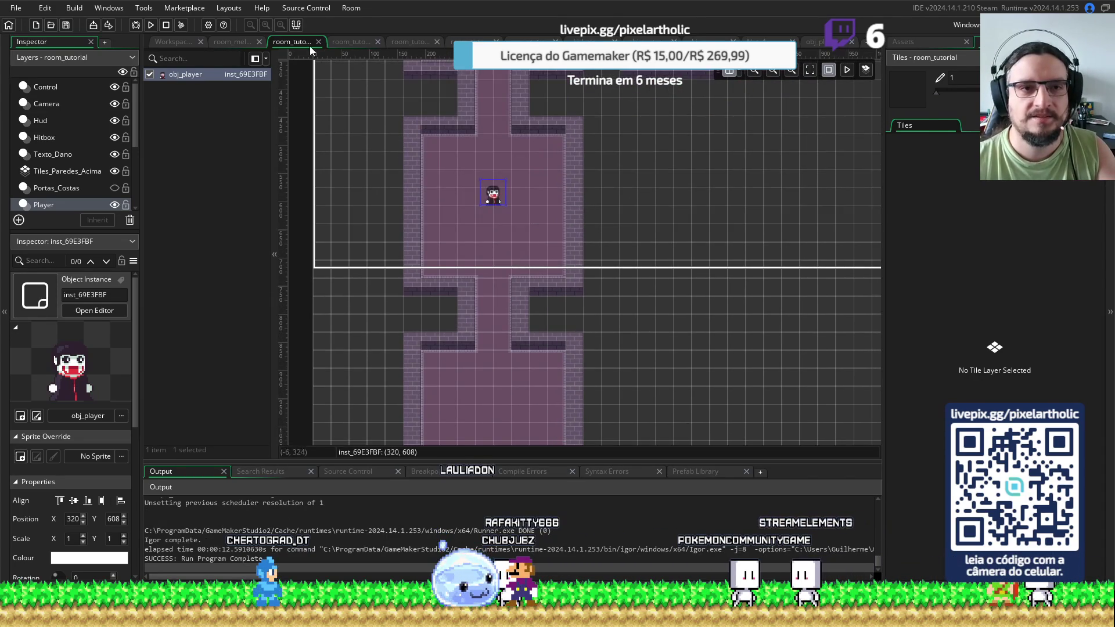
left_click(342, 42)
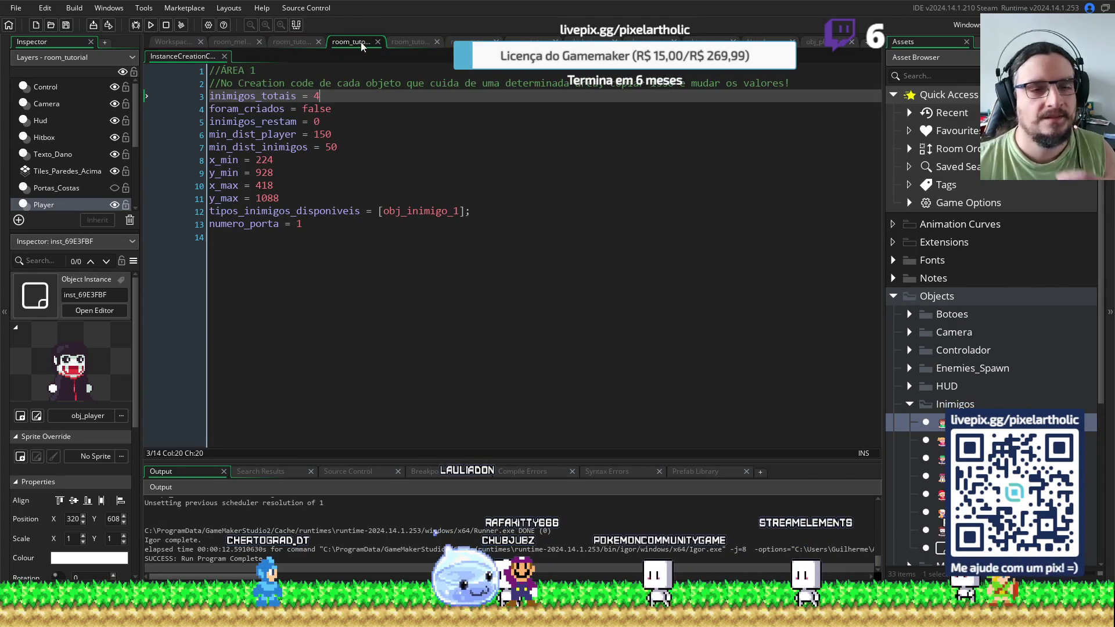
left_click(410, 44)
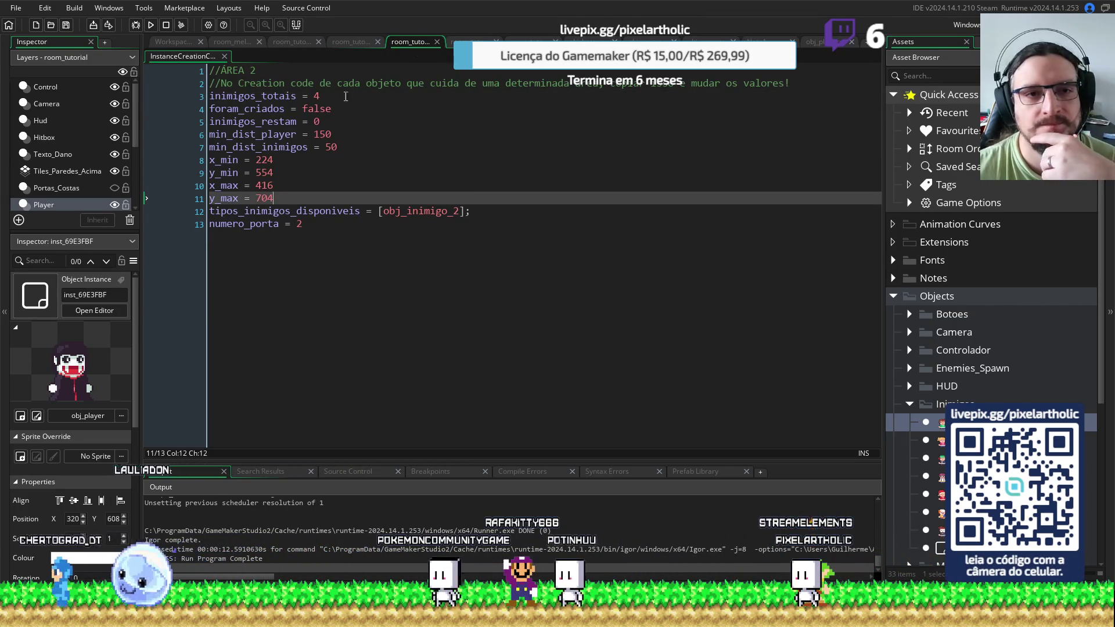
left_click(236, 42)
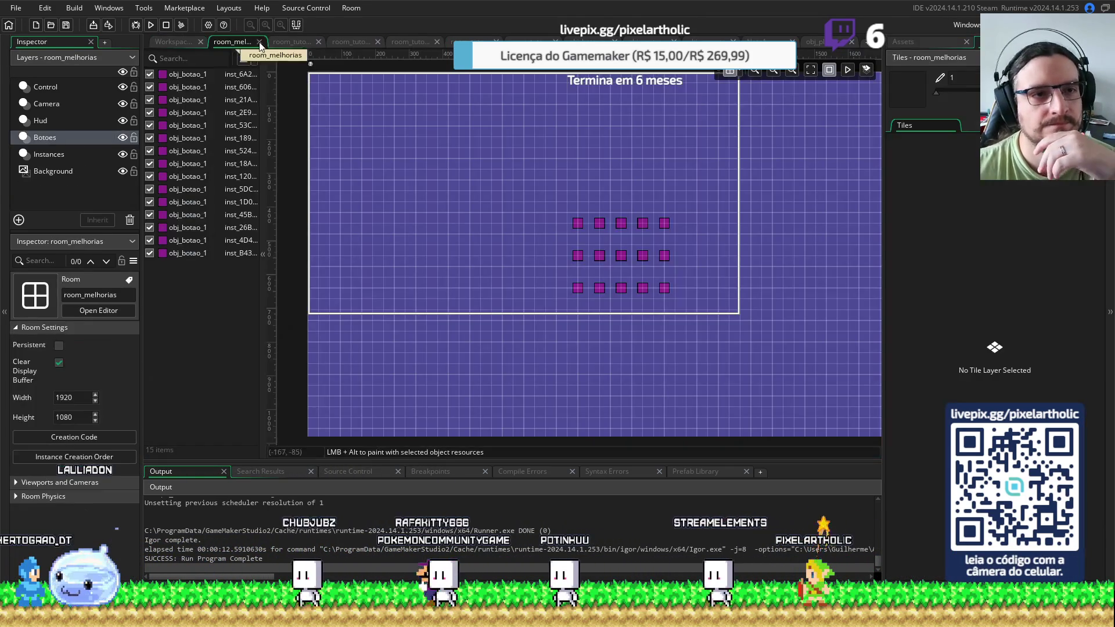
In room_tutorial, select the Inimigos layer and inspect an enemy spawn instance
left_click(287, 40)
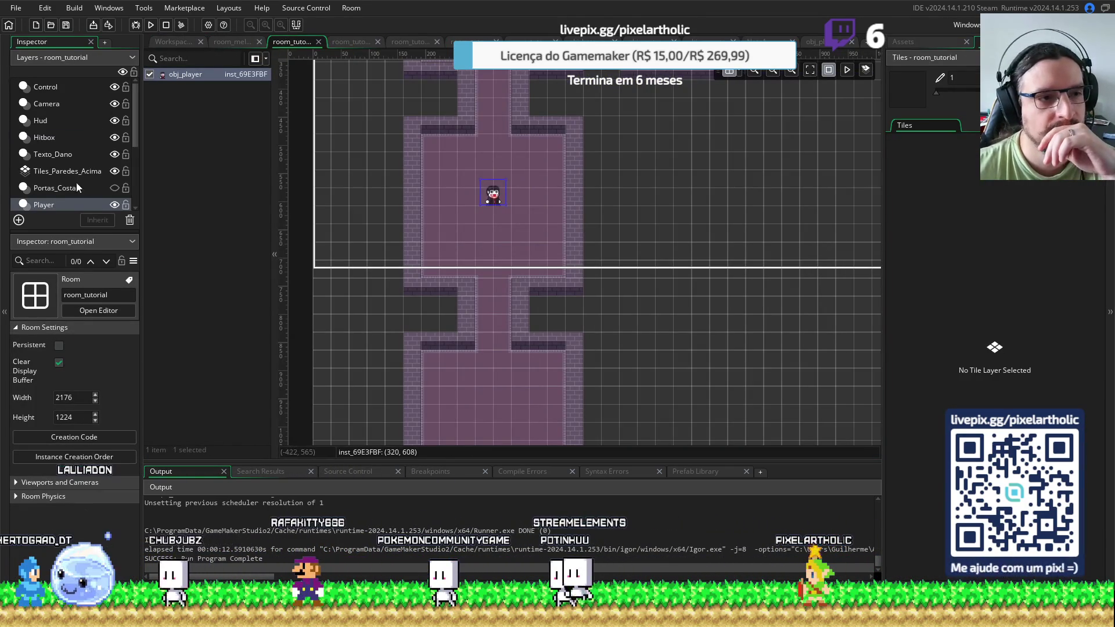
scroll(65, 165, "down", 2)
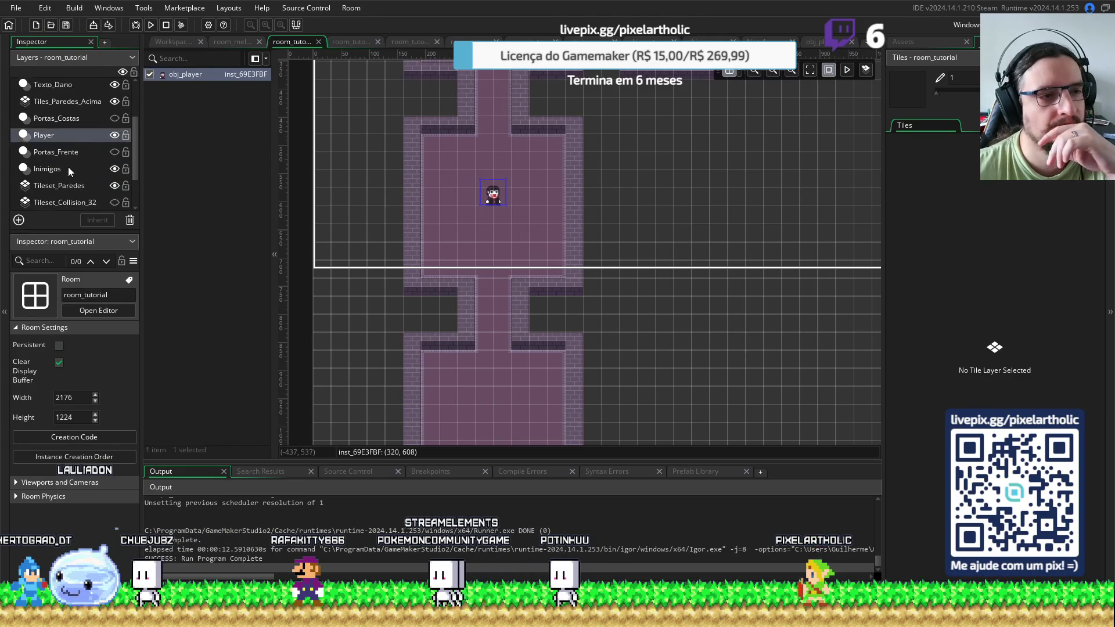
left_click(65, 166)
left_click(186, 89)
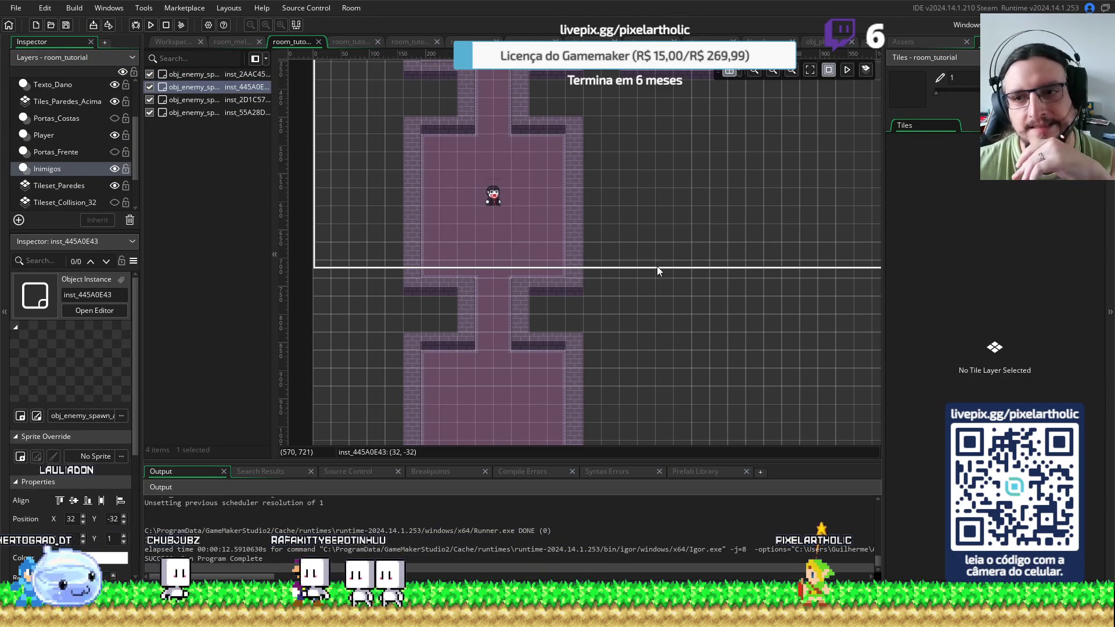
left_click(346, 41)
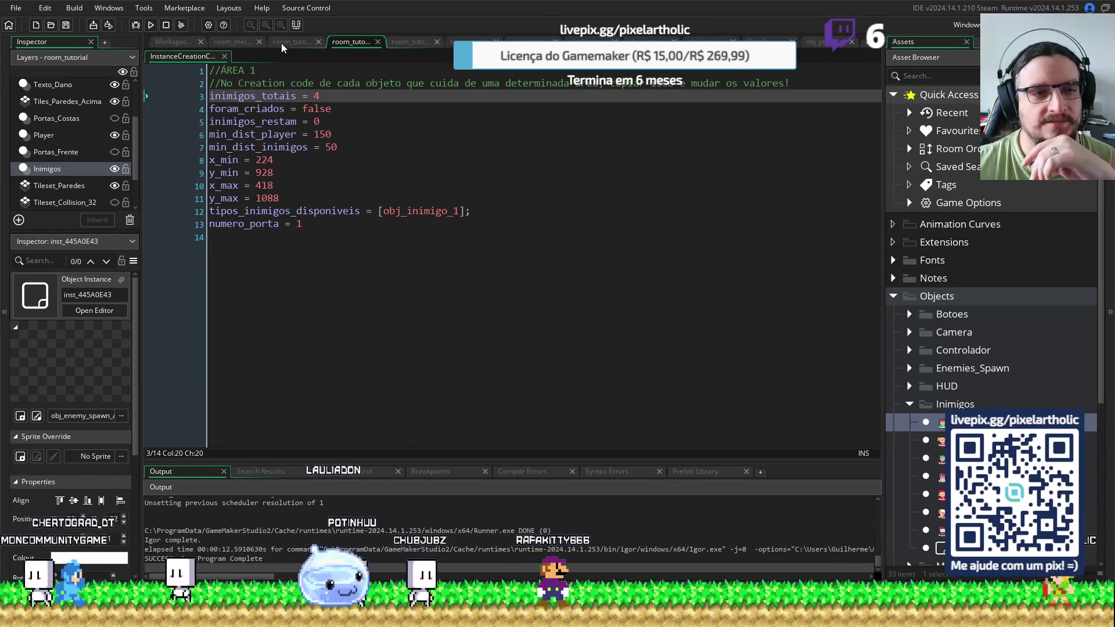
Select the player instance at 224, 704, then close the Area 1 creation code
left_click(281, 43)
left_click(234, 41)
left_click(308, 43)
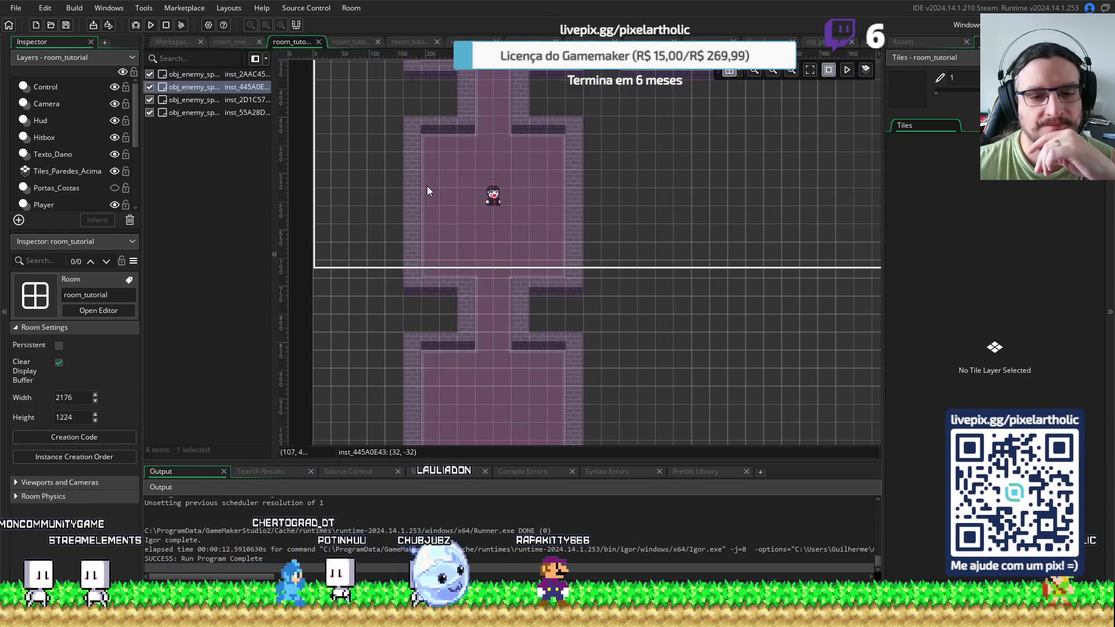
left_click(494, 203)
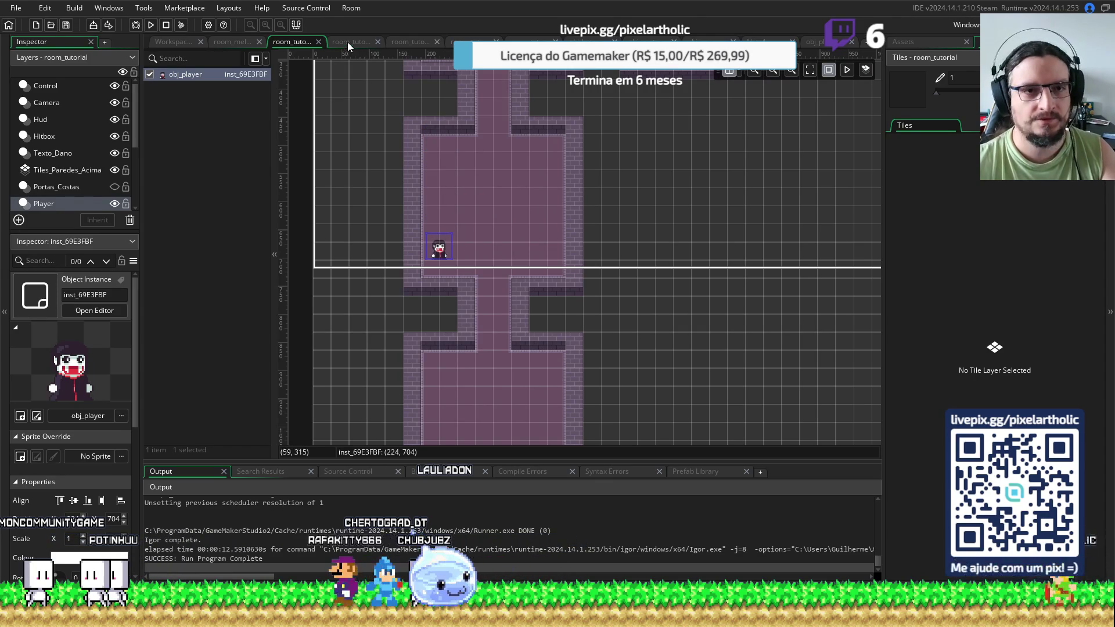
left_click(375, 44)
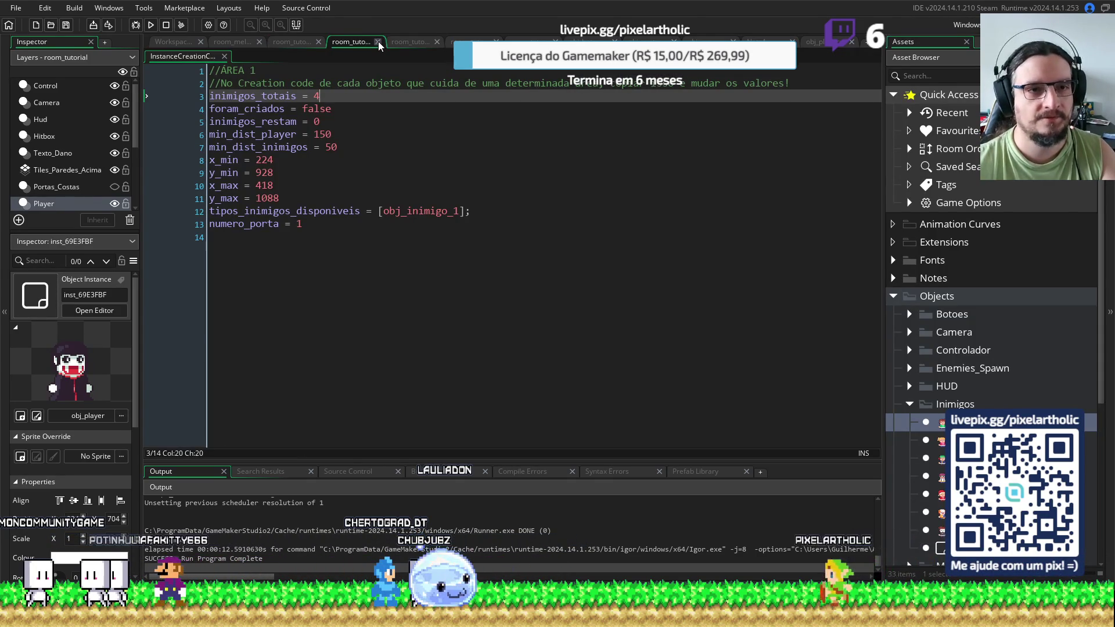
left_click(378, 42)
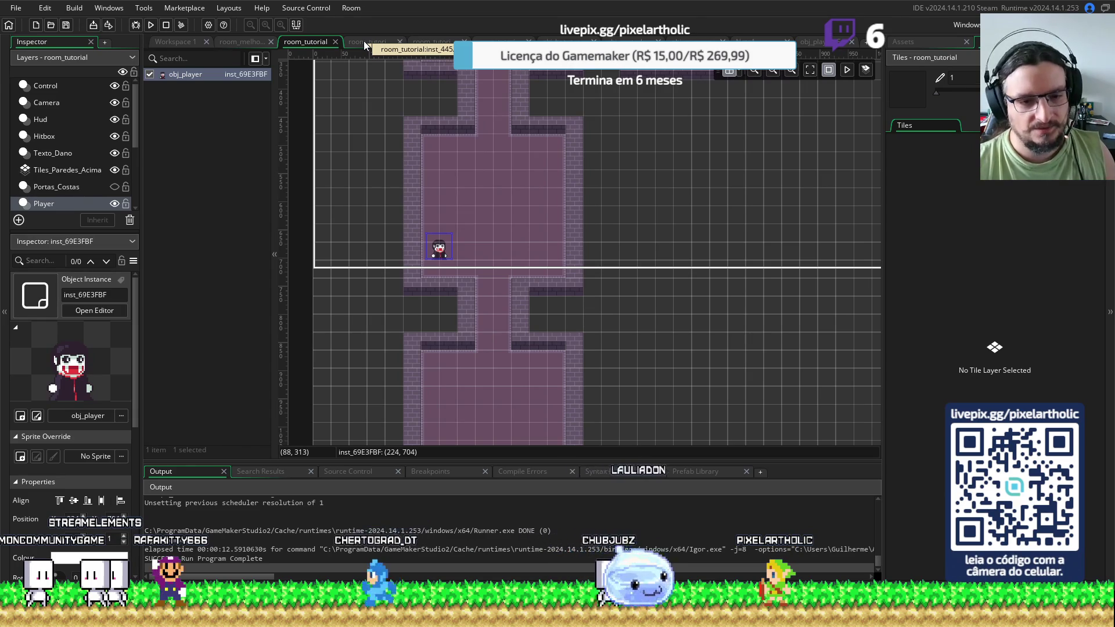
Check the player's position near the top wall and set Area 2's y_min to 544
left_click(364, 41)
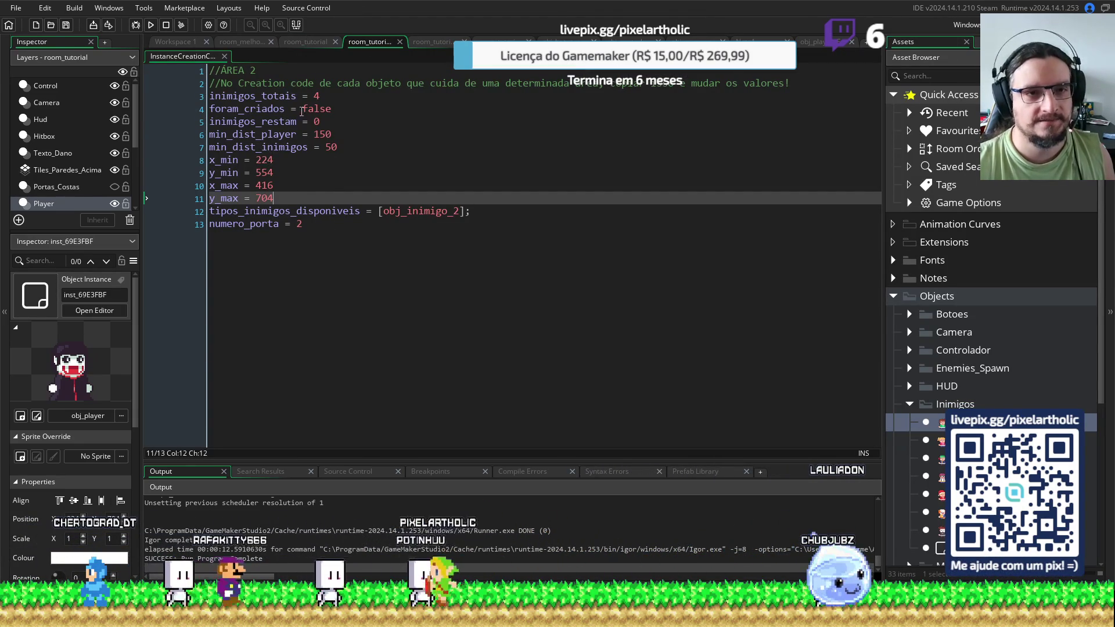
left_click(301, 42)
left_click_drag(441, 247, 449, 146)
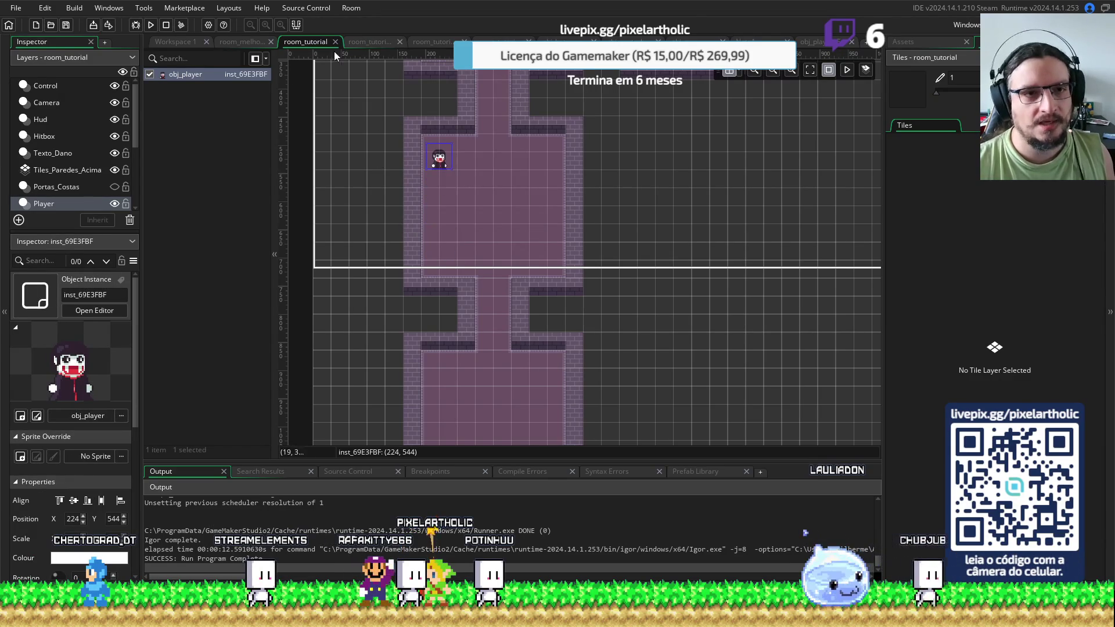
left_click(360, 42)
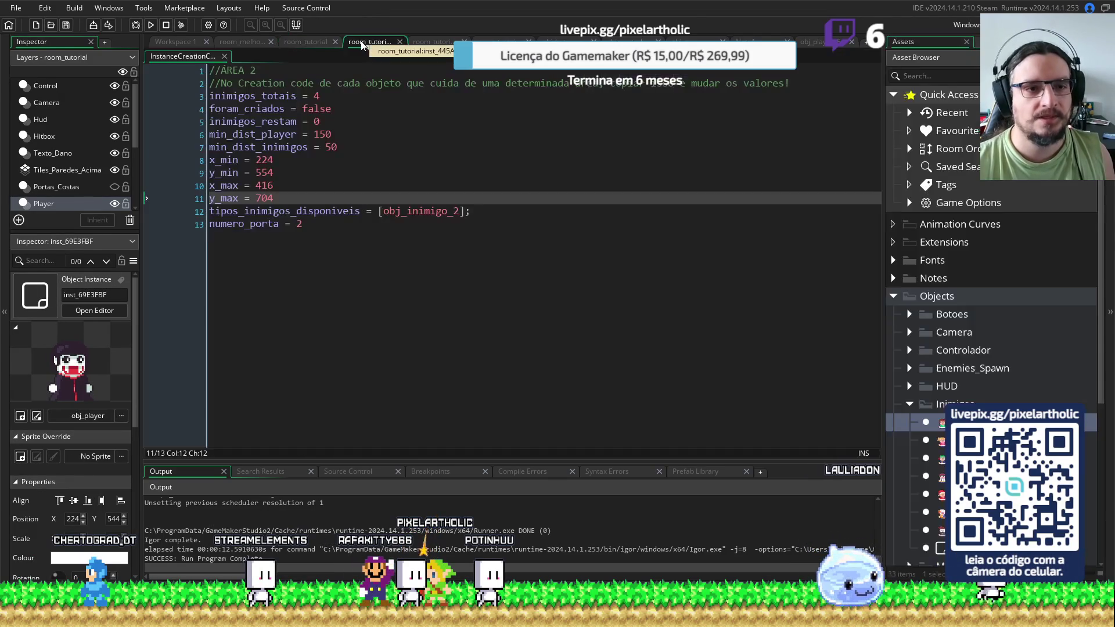
left_click(310, 41)
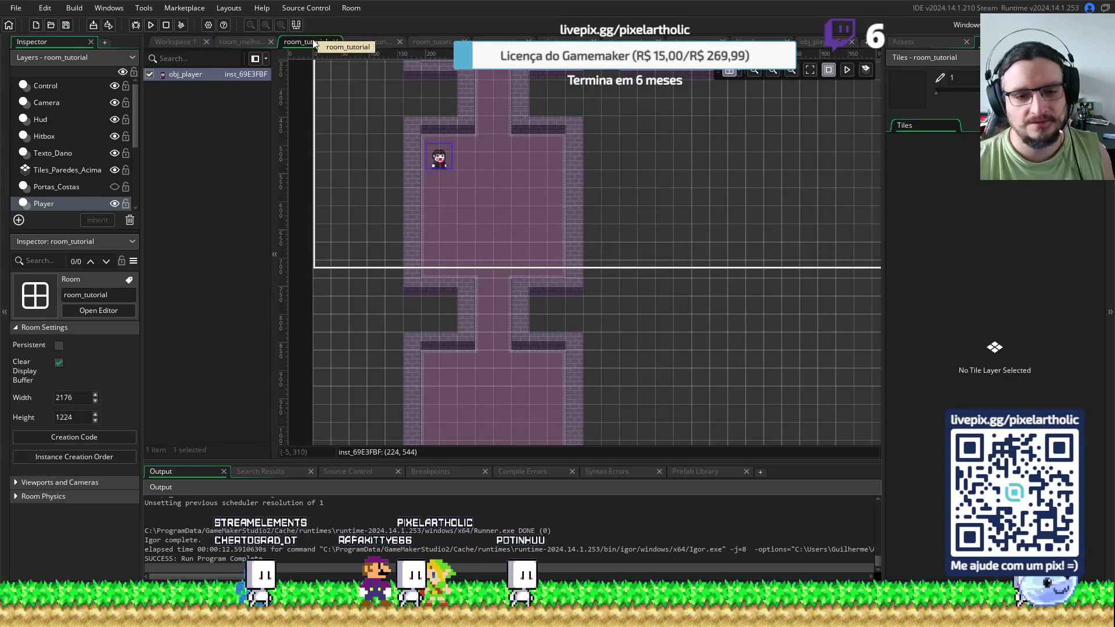
left_click(364, 39)
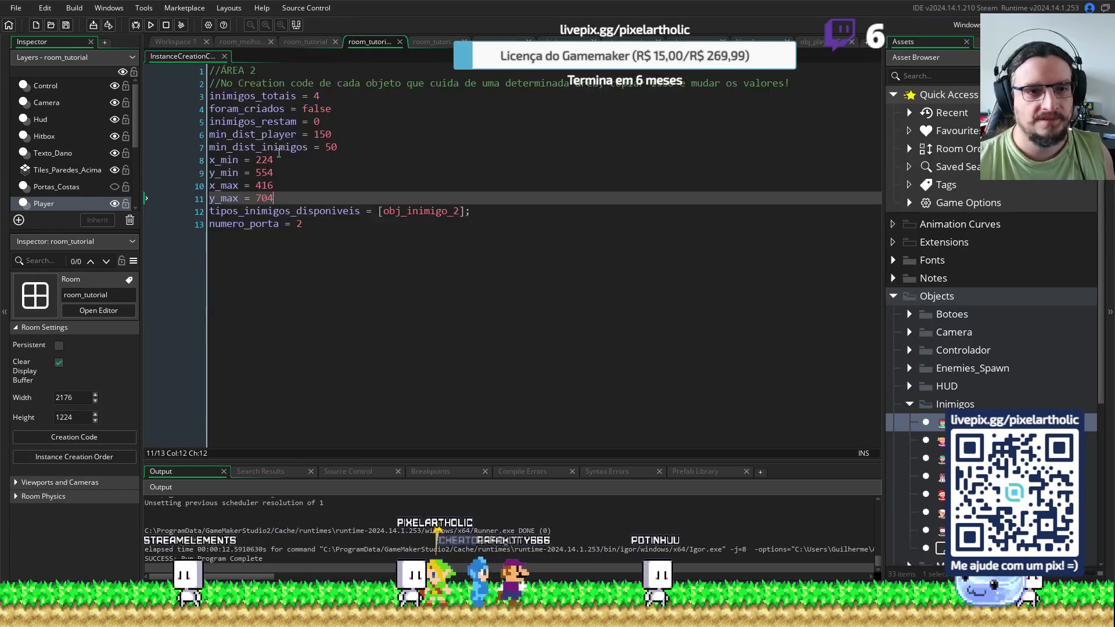
left_click(295, 173)
key("BackSpace")
key("BackSpace")
type("44")
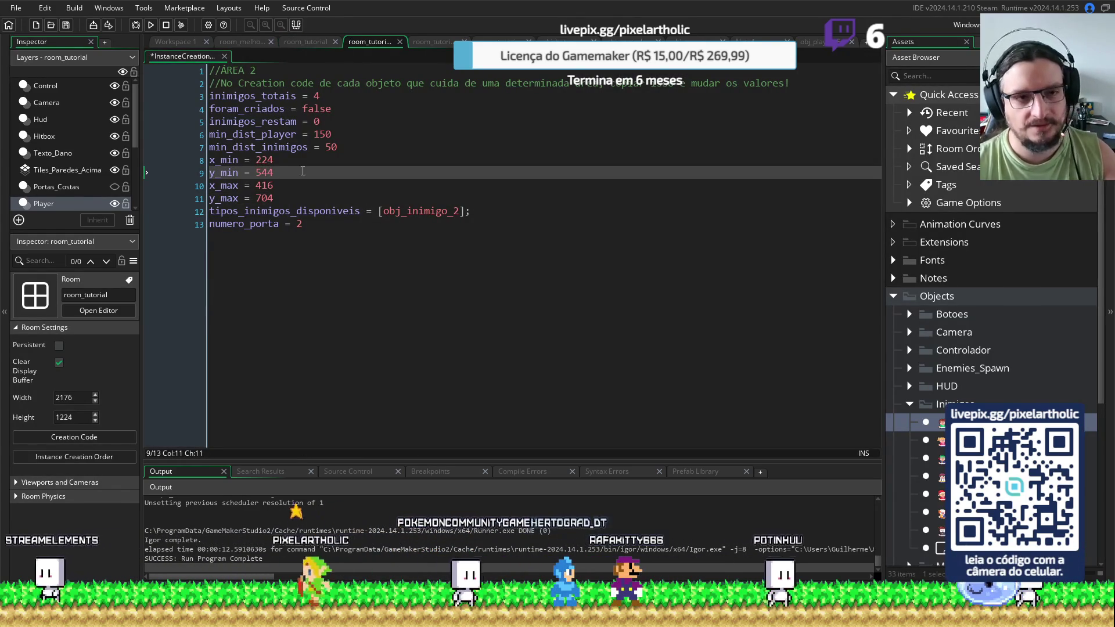
Check the player's lower position, set Area 2's y_max to 704, and save and run the game
left_click(304, 42)
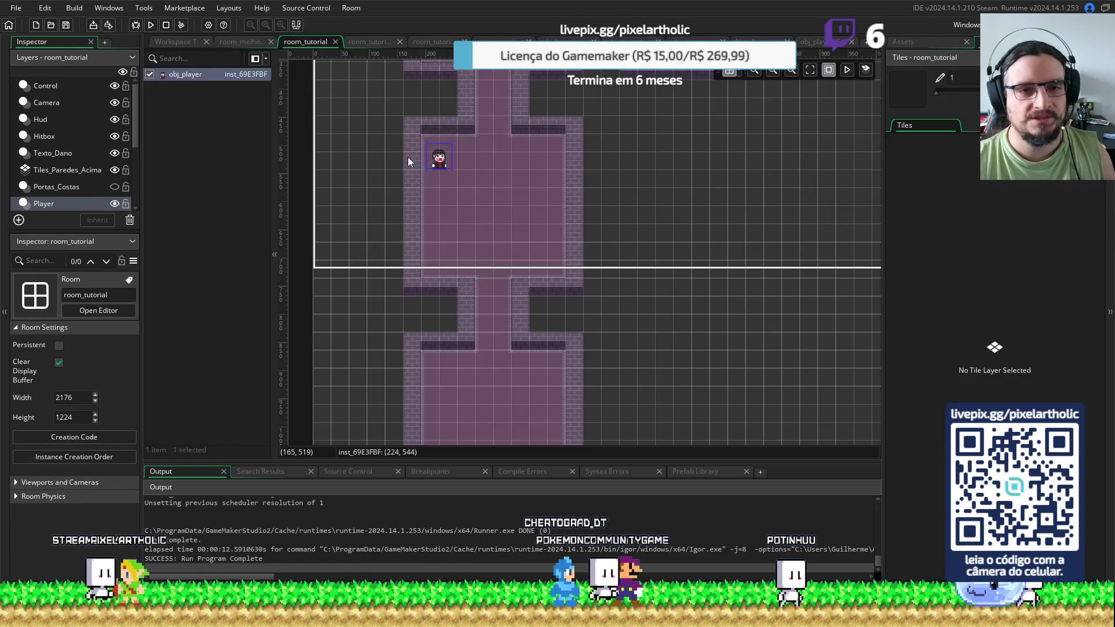
left_click(443, 160)
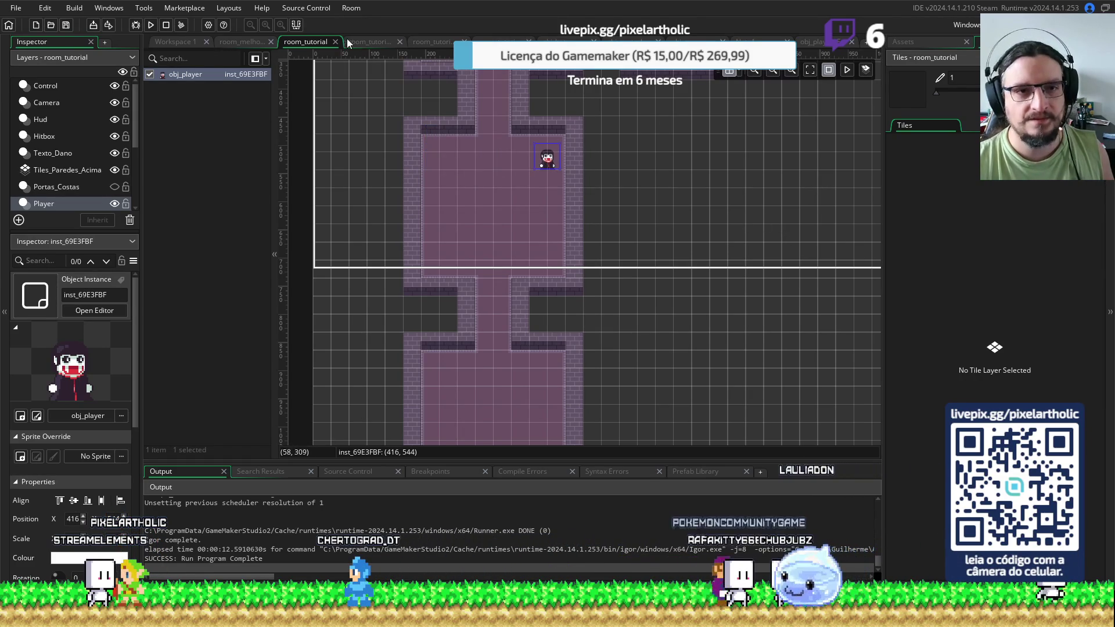
left_click(364, 41)
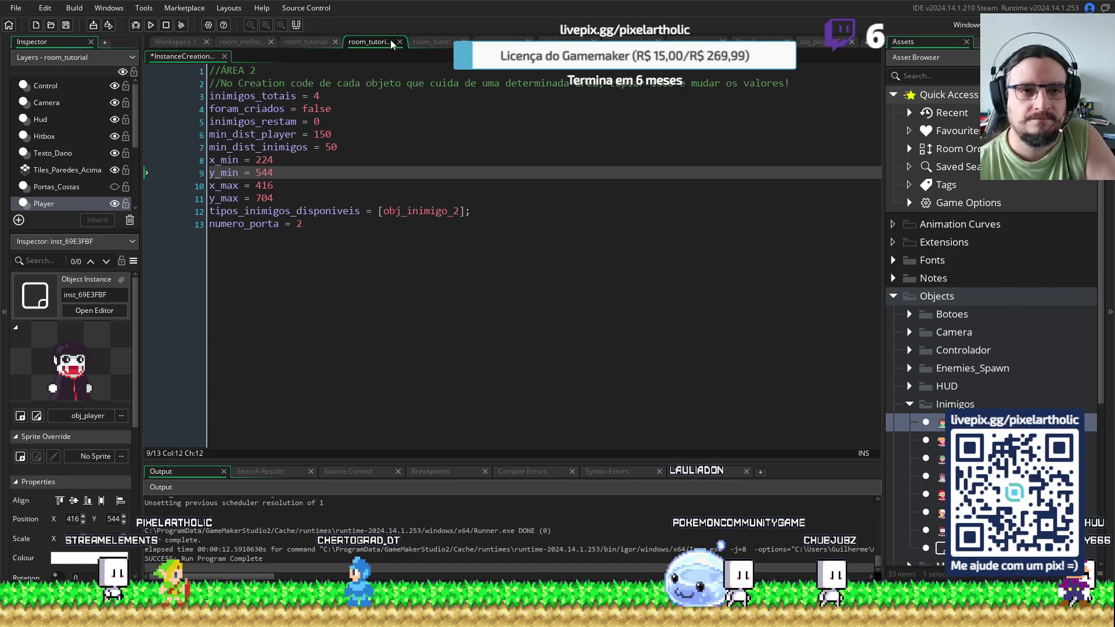
left_click(294, 39)
left_click_drag(556, 164, 568, 244)
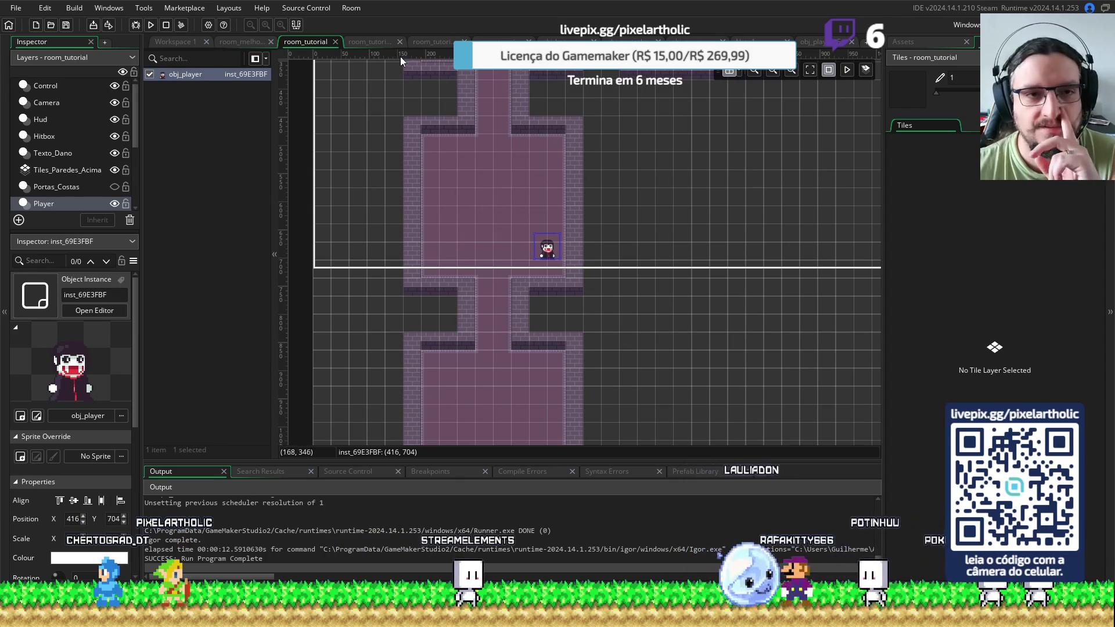
left_click(370, 41)
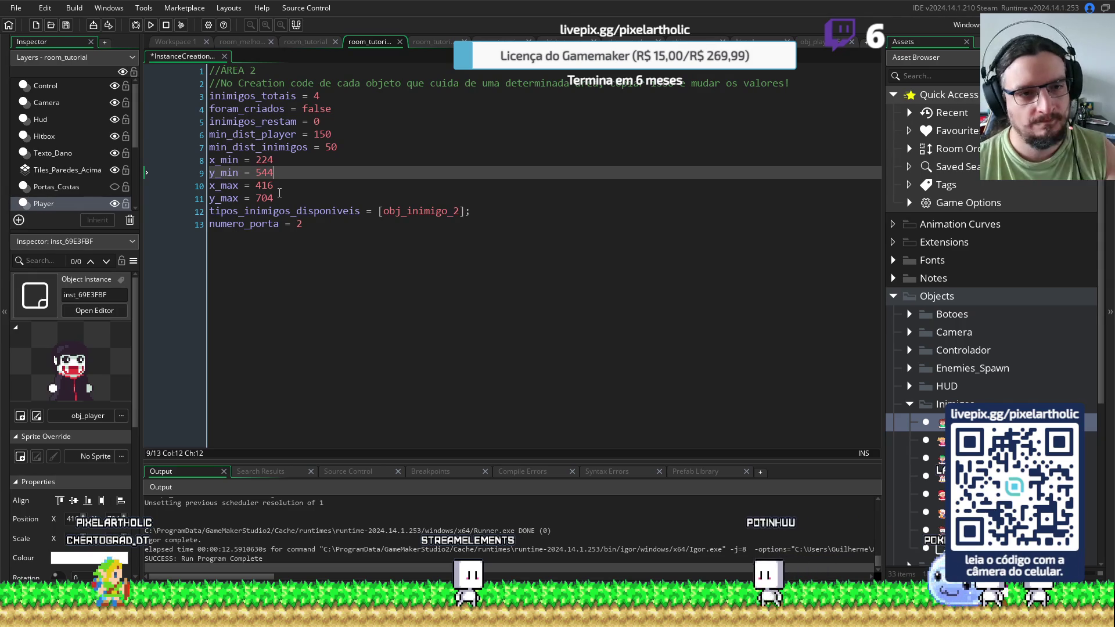
left_click(282, 200)
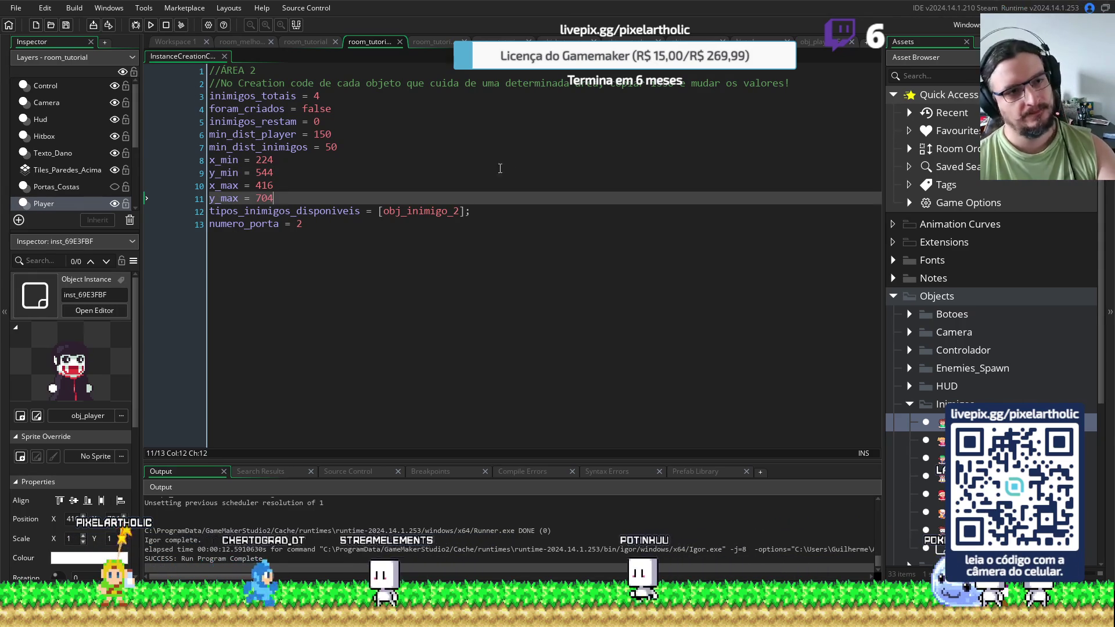
key("F5")
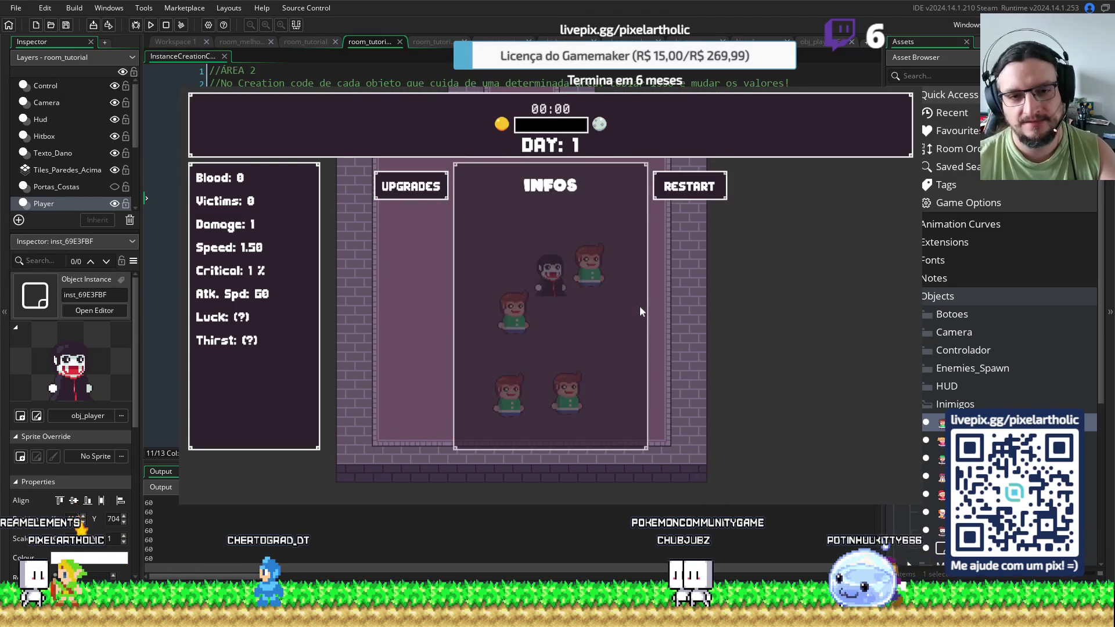
Restart a round in the running game, then stop it to return to the Area 2 code
left_click(687, 193)
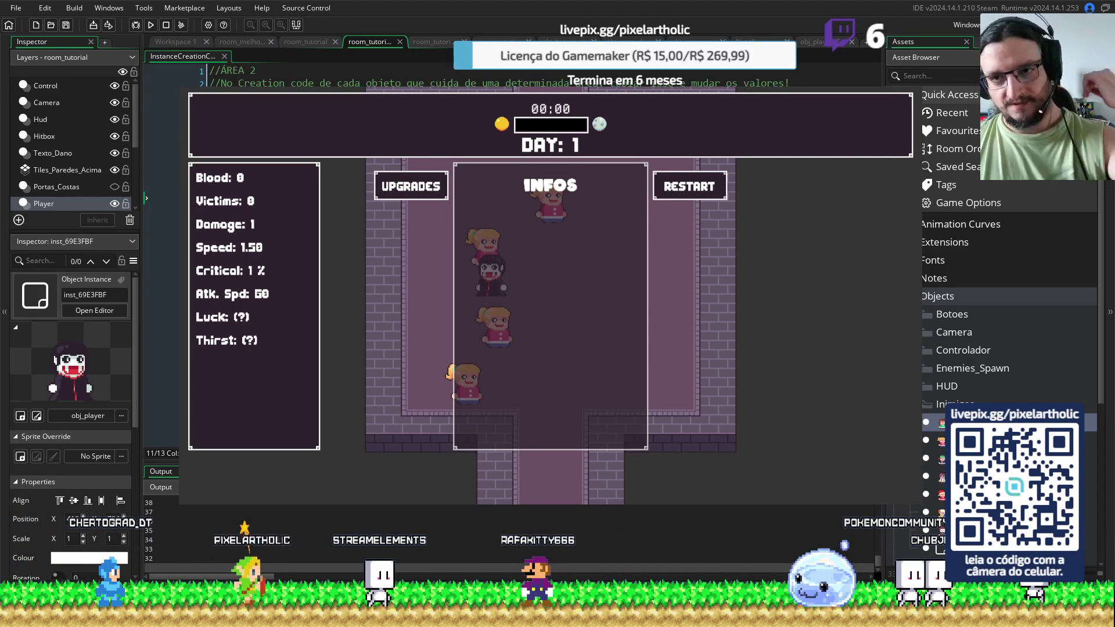
key("Escape")
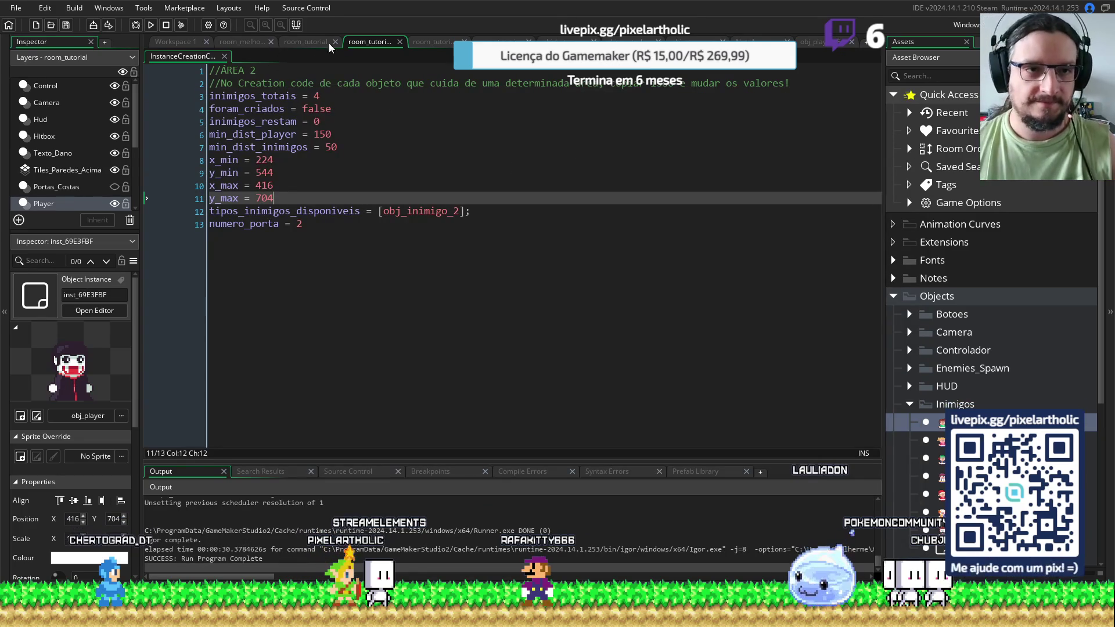
Move the player to the upper room's top-left corner and set Area 4's x_min 608, y_min 160
left_click(399, 42)
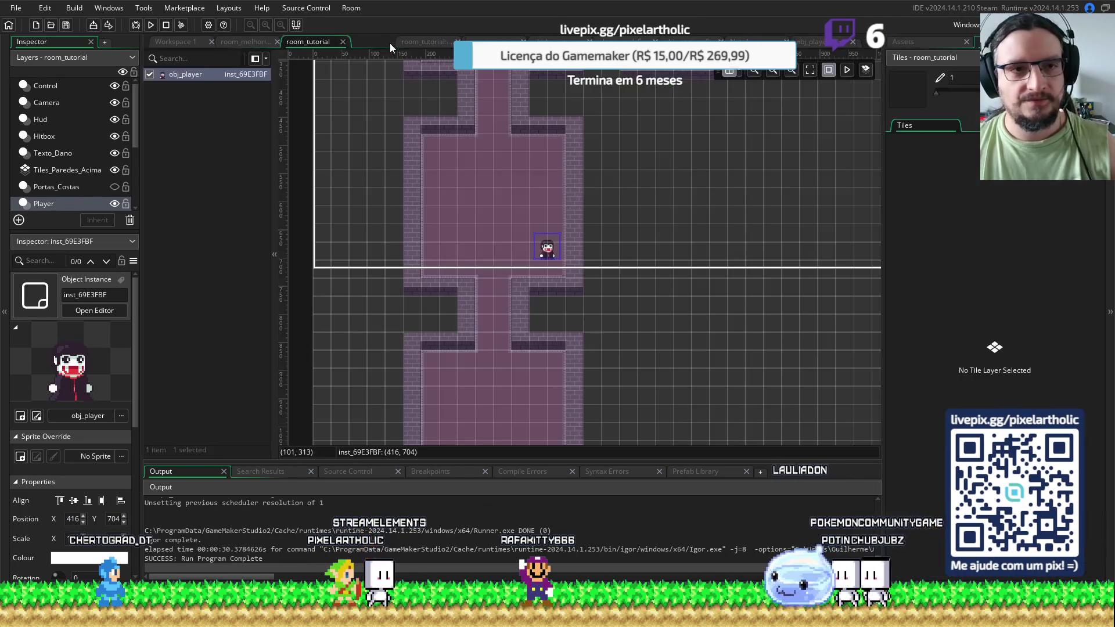
mouse_move(548, 255)
left_mouse_down()
mouse_move(518, 106)
mouse_move(524, 365)
mouse_move(494, 384)
mouse_move(504, 280)
mouse_move(450, 209)
mouse_move(454, 196)
left_mouse_up()
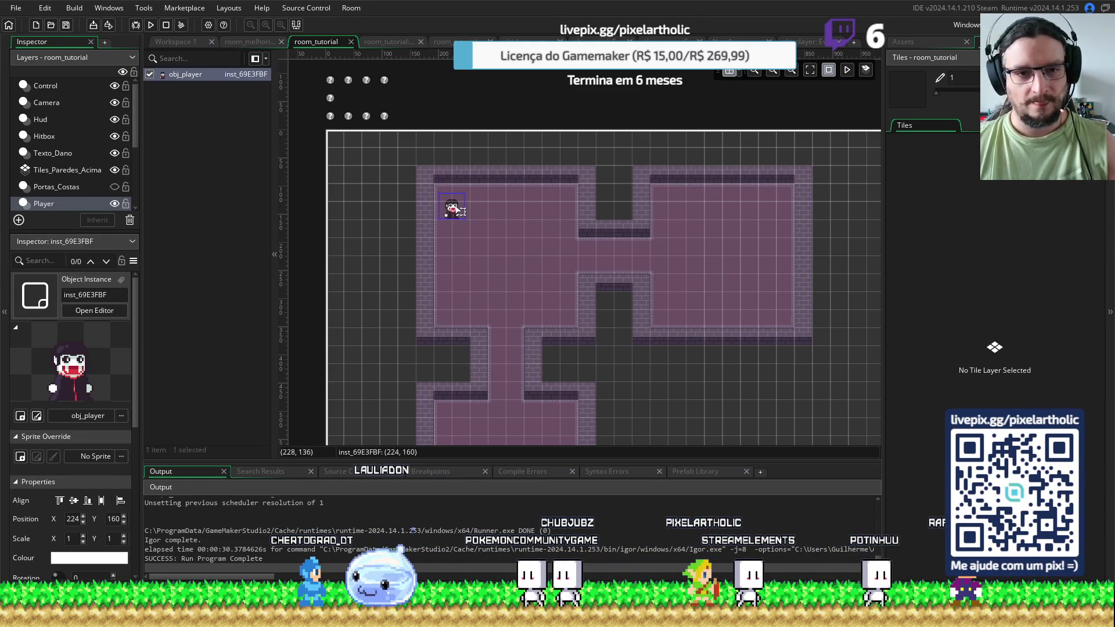
left_click(390, 41)
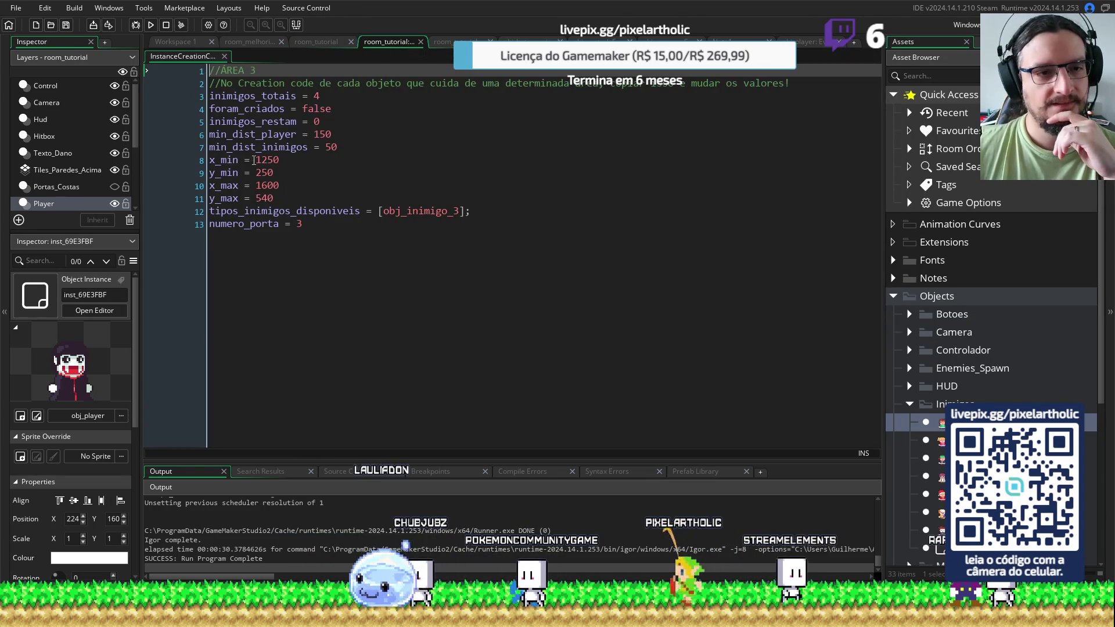
double_click(276, 160)
type("2")
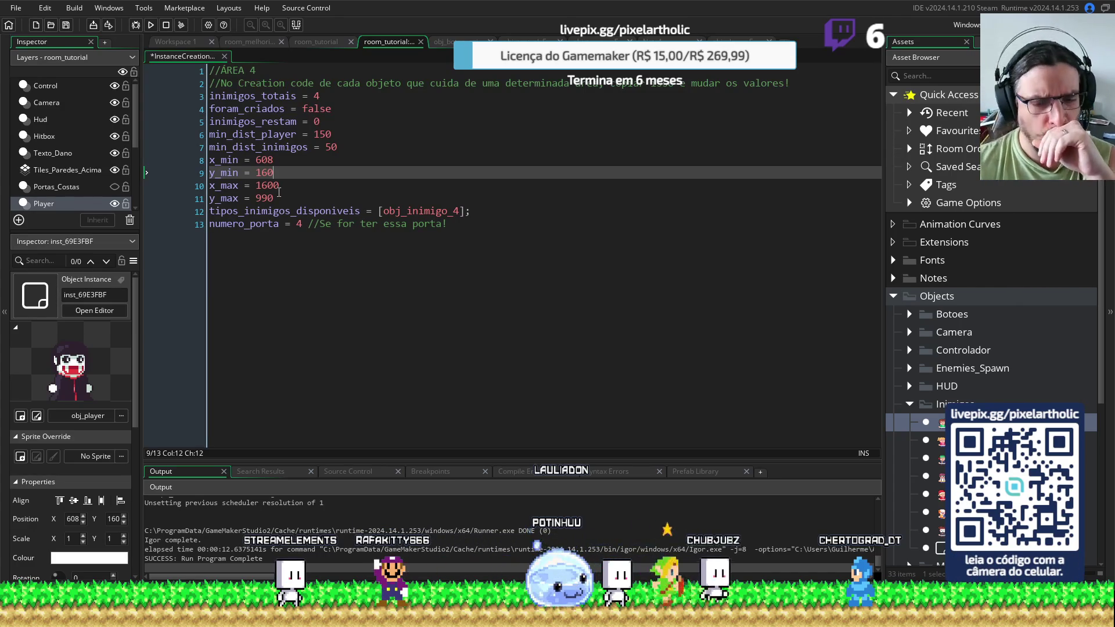
Check the player at the room's lower-right corner and set Area 4's x_max 800, y_max 320
left_click(325, 43)
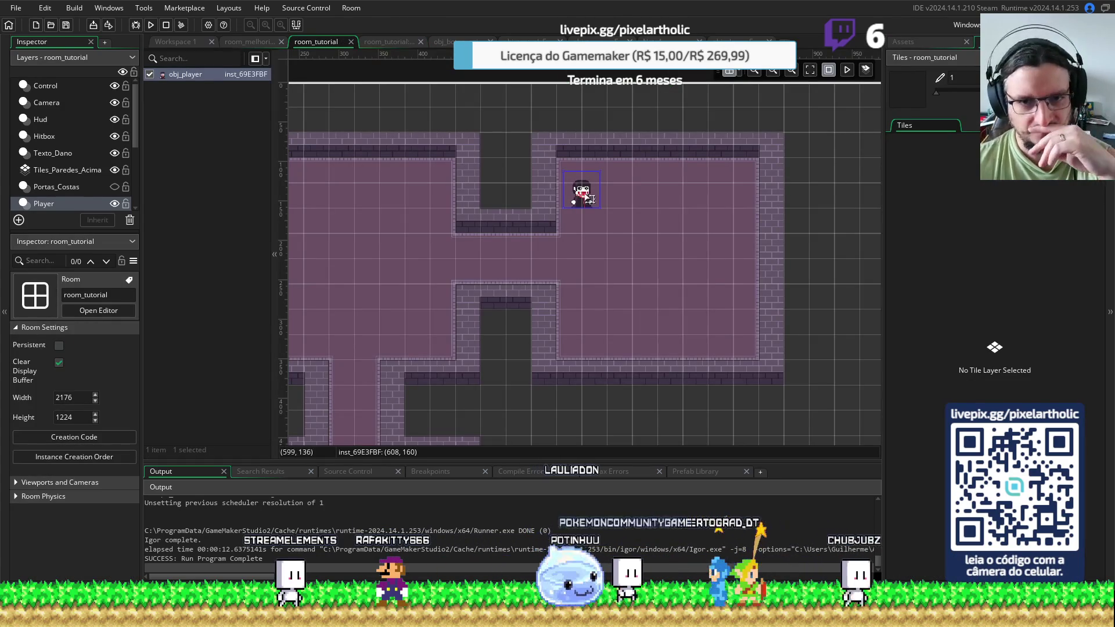
mouse_move(587, 194)
left_mouse_down()
mouse_move(706, 325)
mouse_move(734, 330)
left_mouse_up()
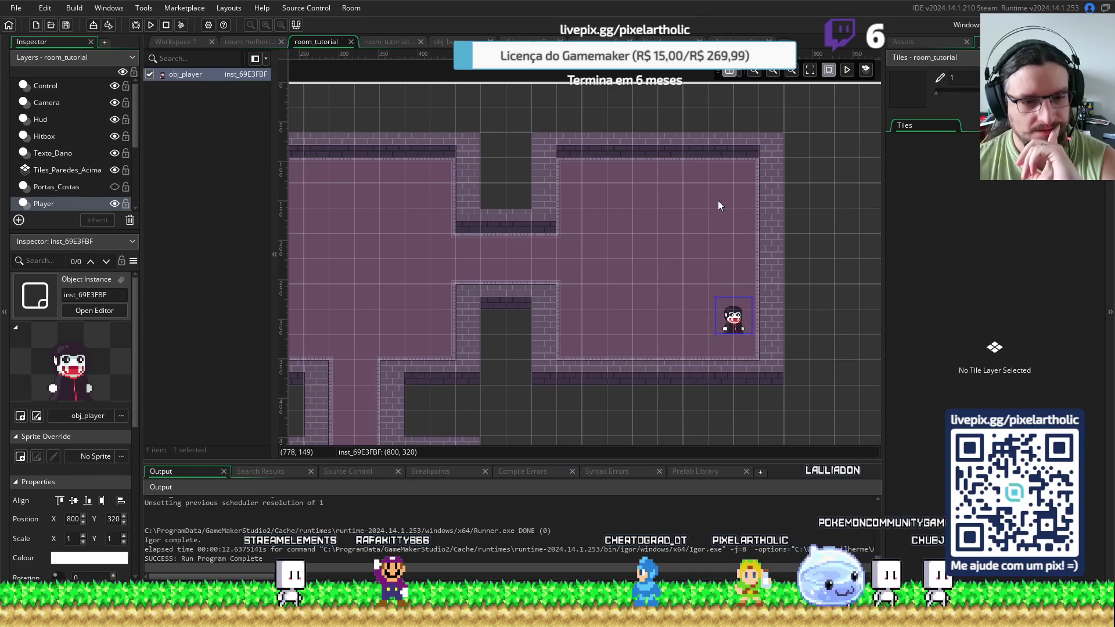
left_click(378, 41)
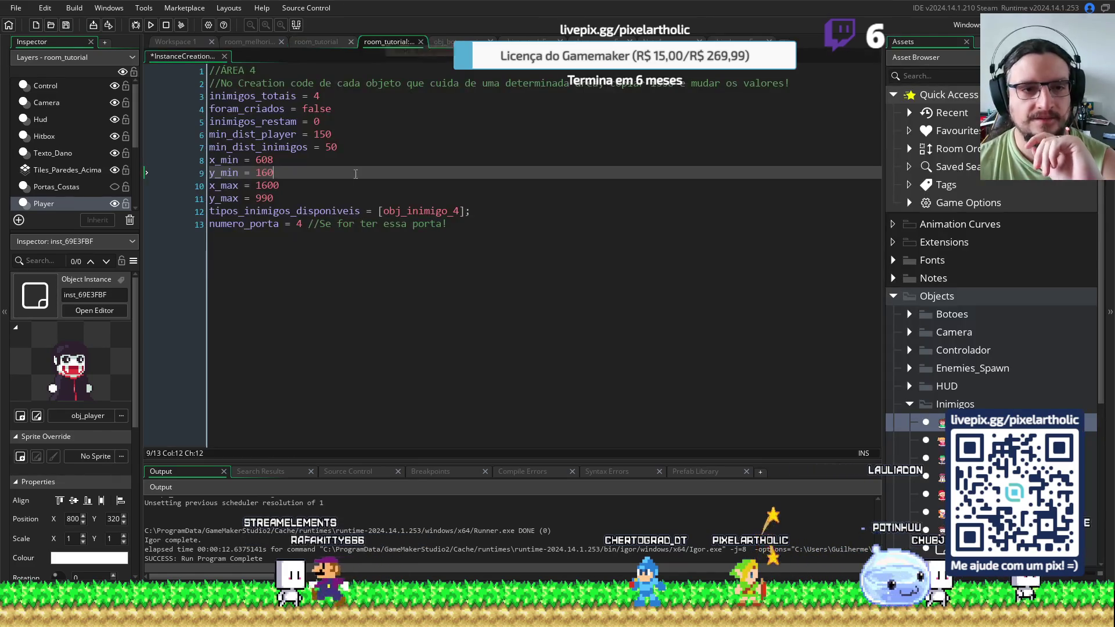
left_click_drag(255, 184, 292, 184)
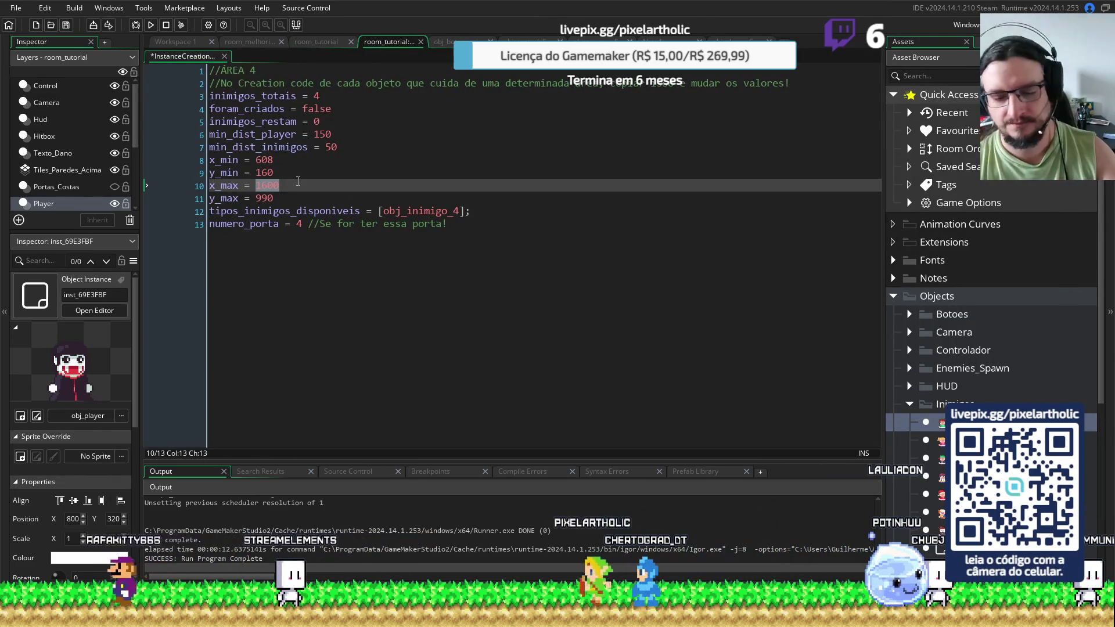
key("Down")
key("BackSpace")
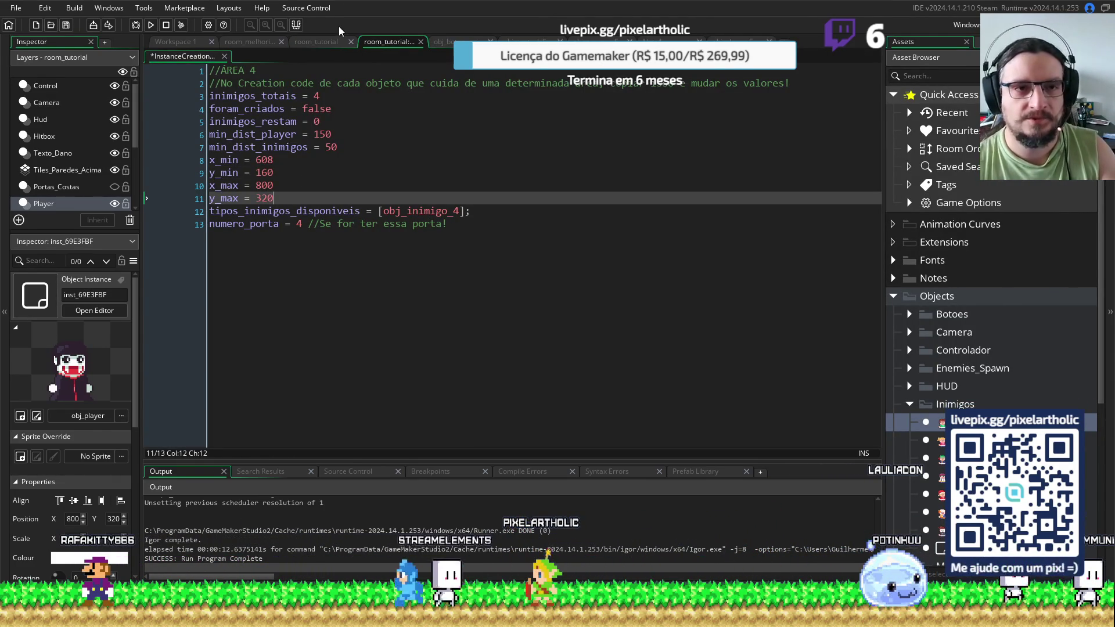
Place the player inside the right room, test-run the game, then reopen Area 4's creation code
left_click(327, 45)
left_click_drag(749, 321, 672, 279)
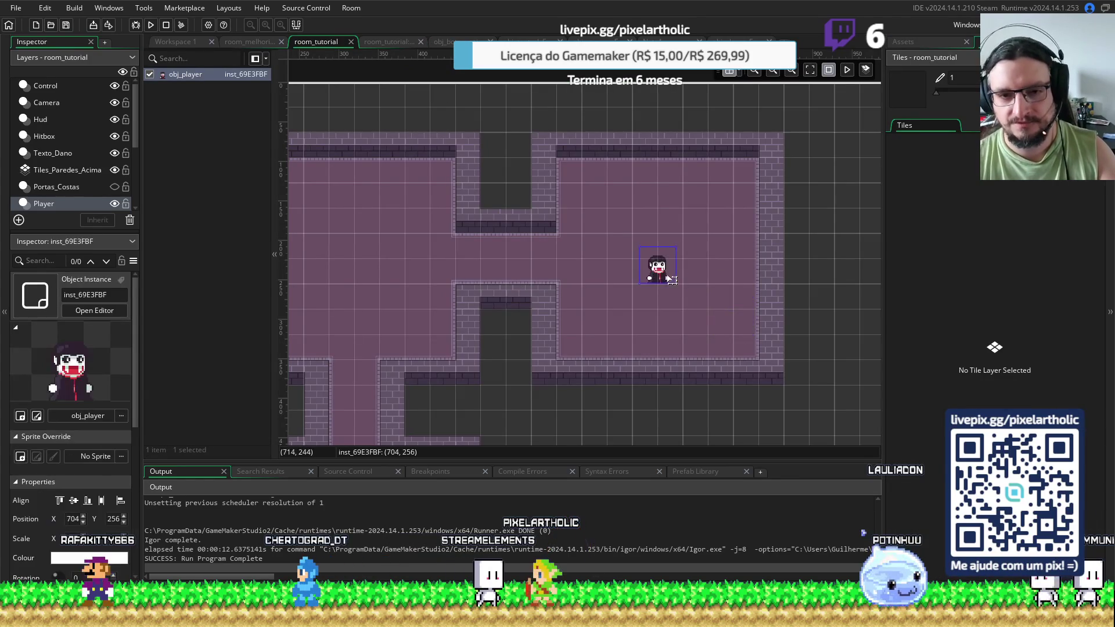
key("F5")
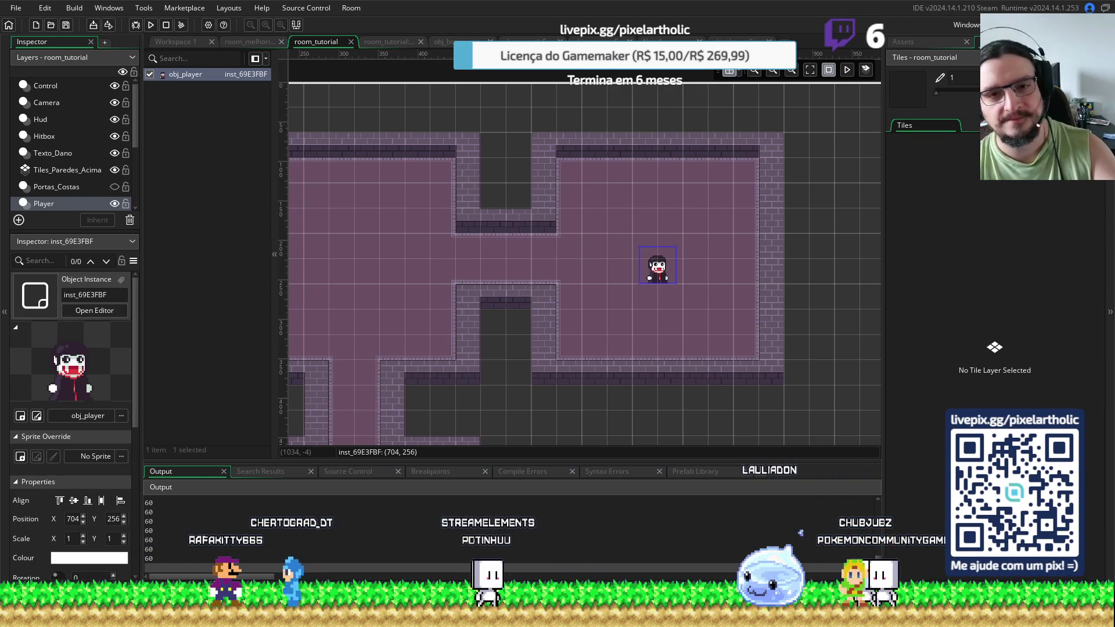
key("Escape")
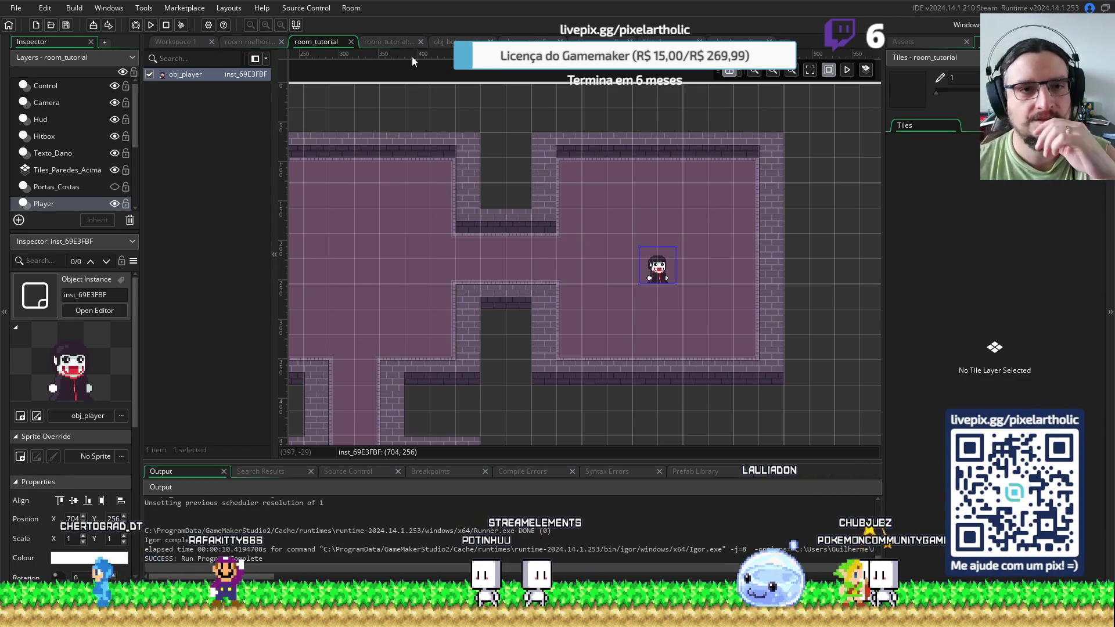
left_click(389, 41)
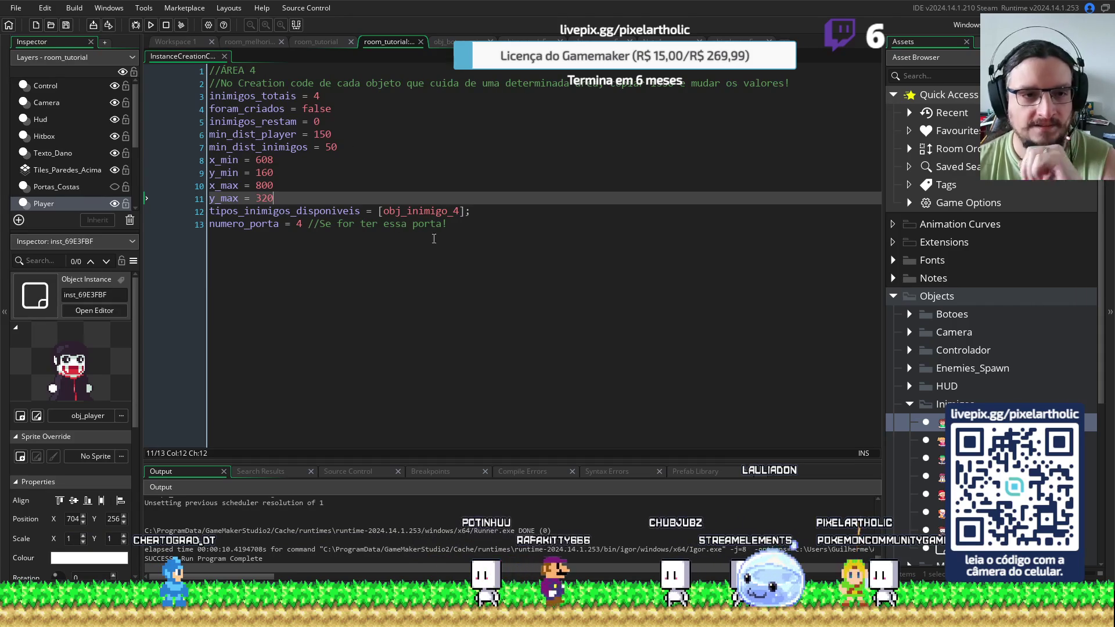
left_click(507, 228)
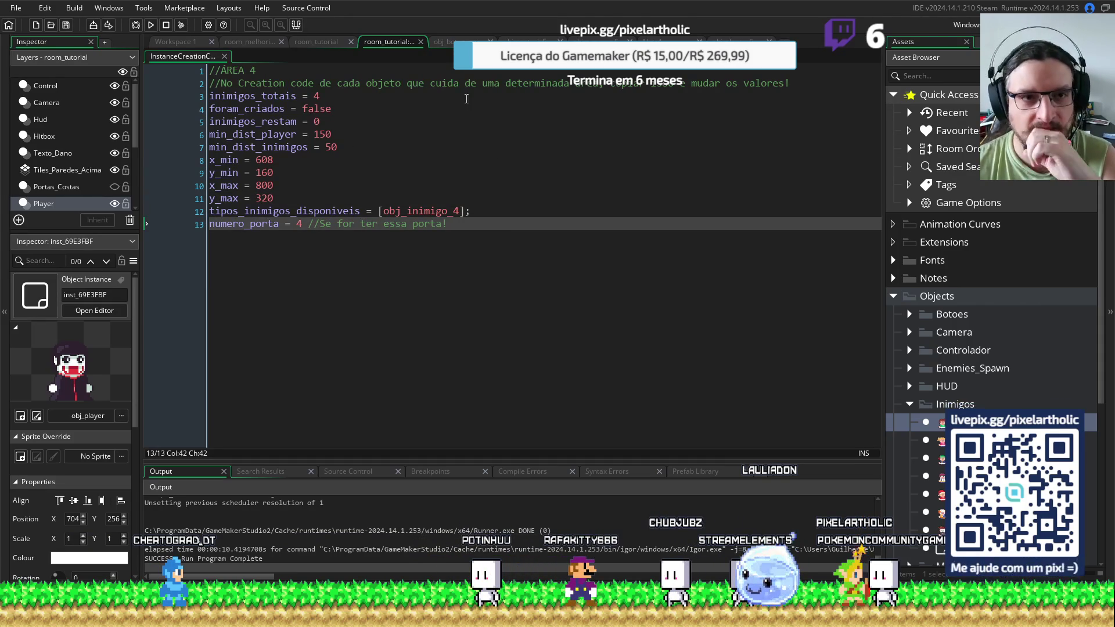
Test-run the game with the player starting in the right room, then the upper-left room
left_click(310, 40)
mouse_move(665, 275)
left_mouse_down()
mouse_move(615, 273)
mouse_move(682, 227)
mouse_move(566, 250)
mouse_move(546, 266)
mouse_move(459, 270)
mouse_move(431, 255)
left_mouse_up()
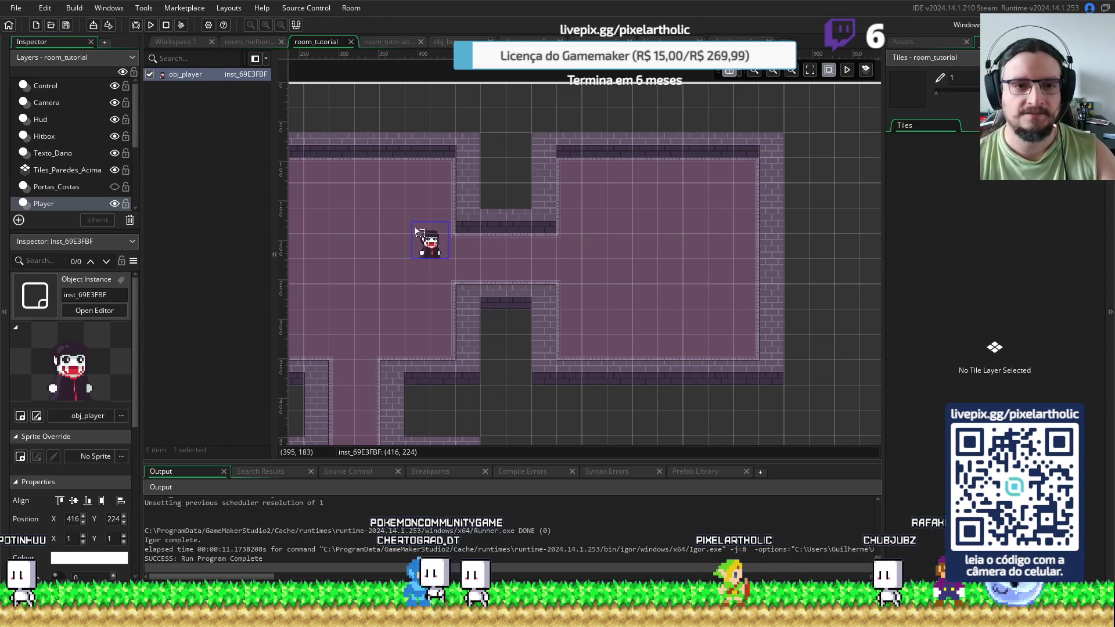
mouse_move(432, 248)
left_mouse_down()
mouse_move(664, 247)
mouse_move(666, 273)
left_mouse_up()
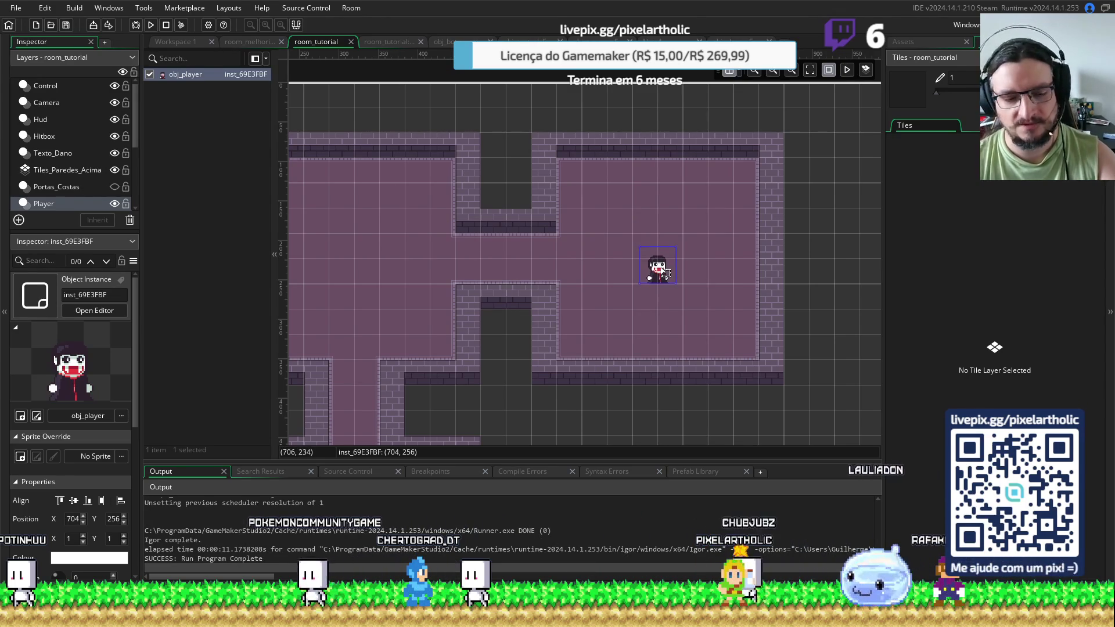
key("F5")
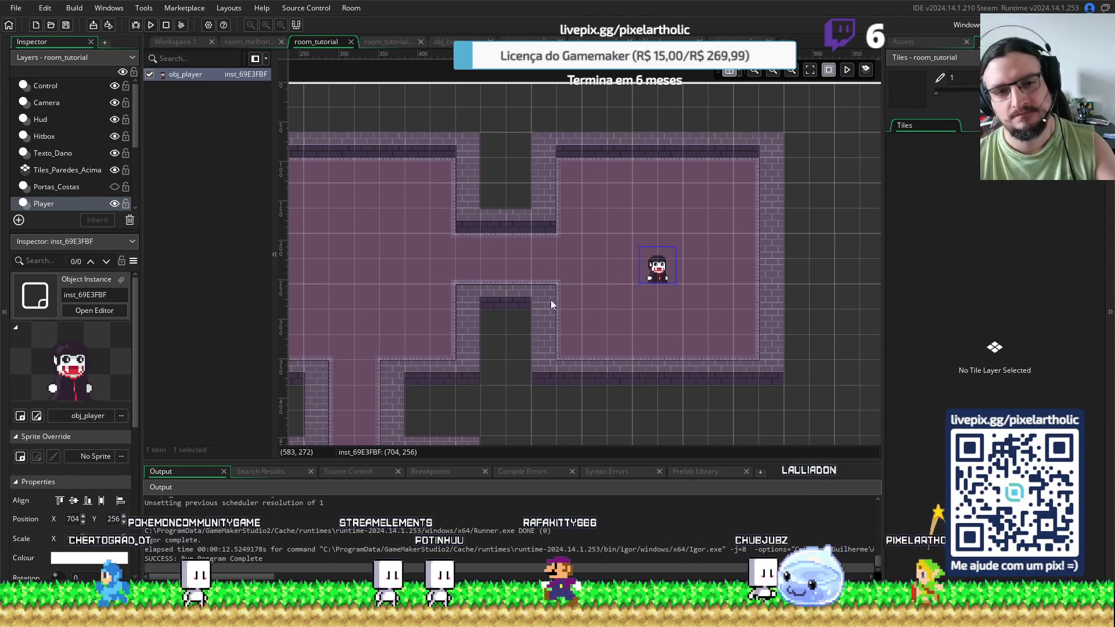
left_click_drag(664, 277, 387, 279)
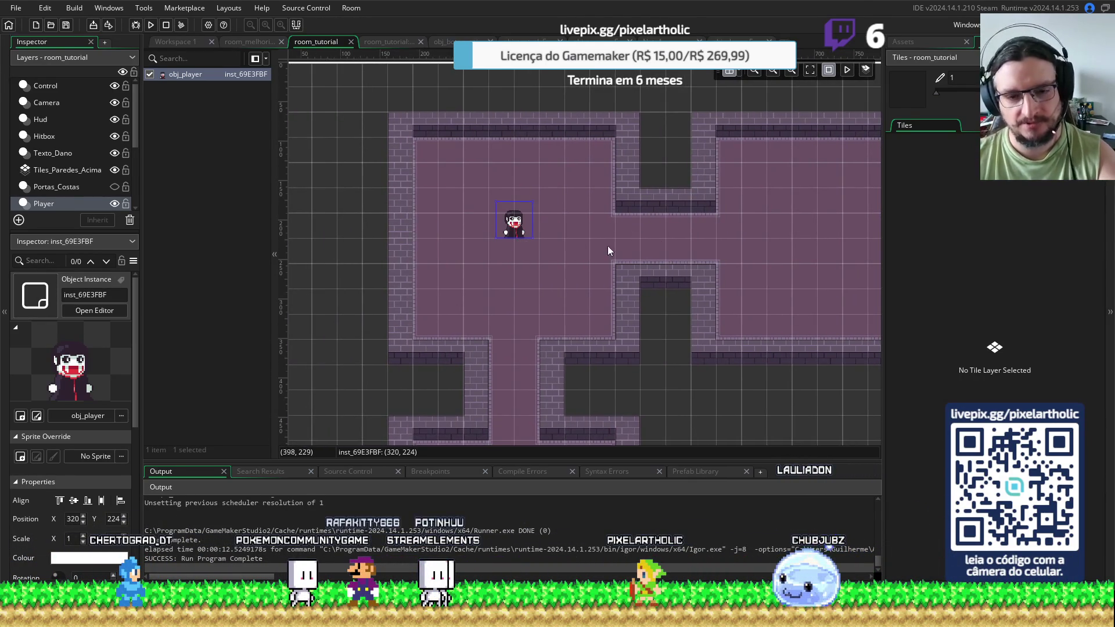
key("F5")
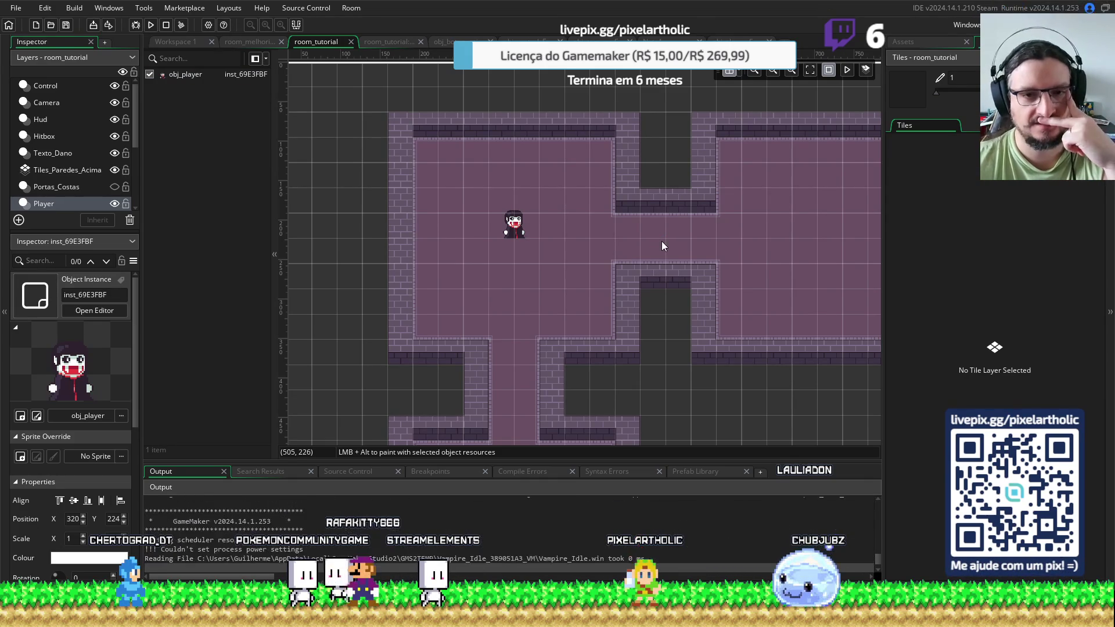
Move the player back into the right room and bring up obj_player's Draw event code
left_click(513, 229)
left_click_drag(514, 229, 829, 234)
scroll(619, 323, "right", 5)
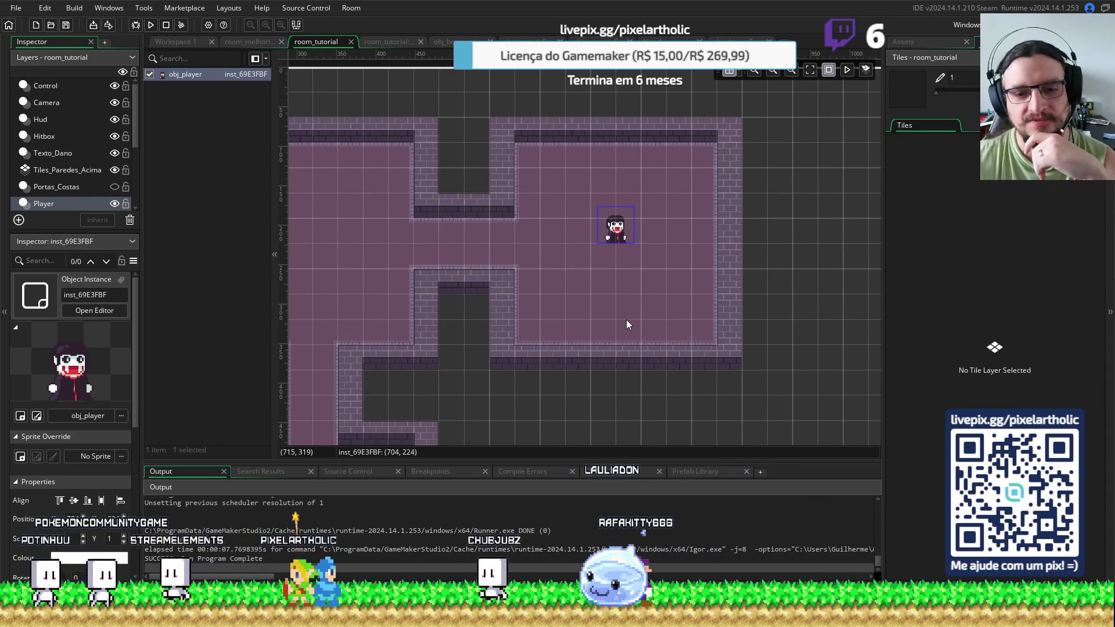
left_click(600, 302)
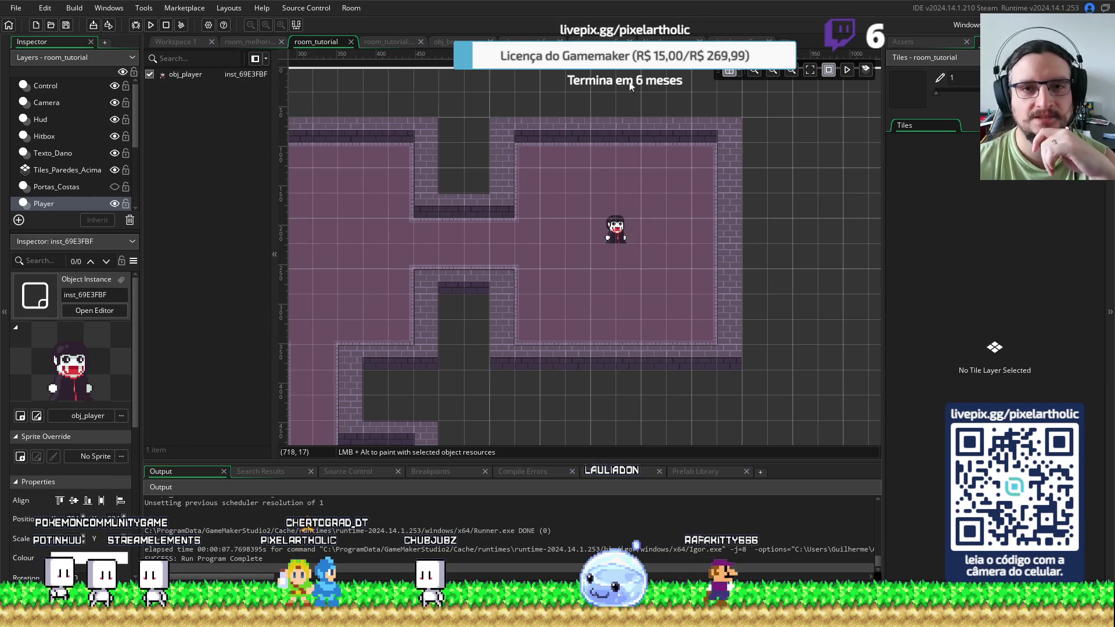
key("ctrl+Tab")
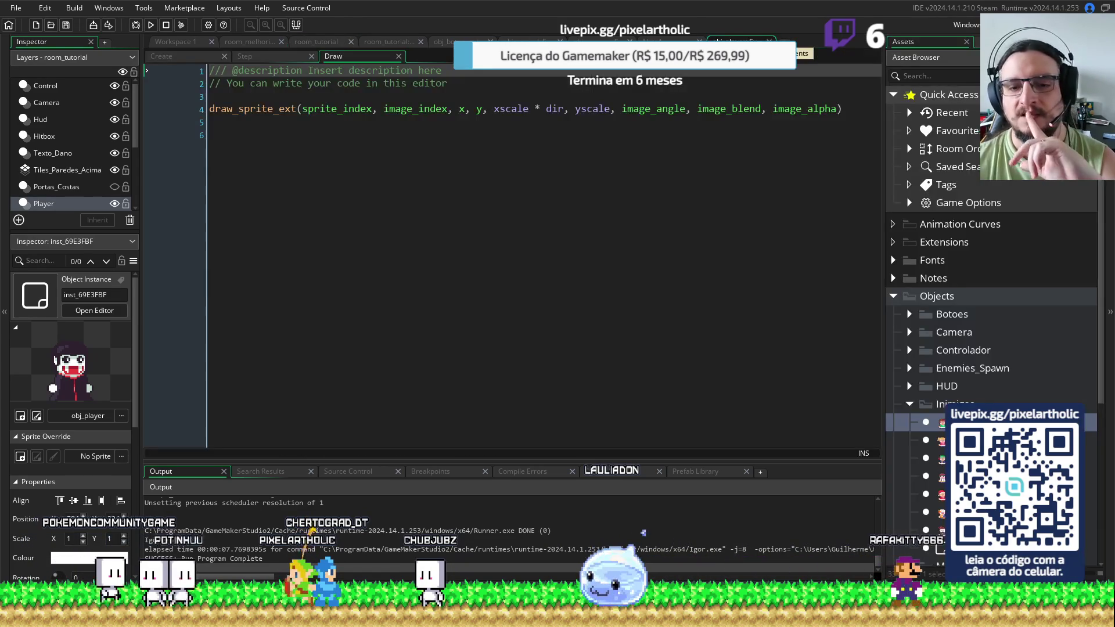
View the player's Create event code, then open obj_inimigo_pai from the Inimigos folder
left_click(182, 54)
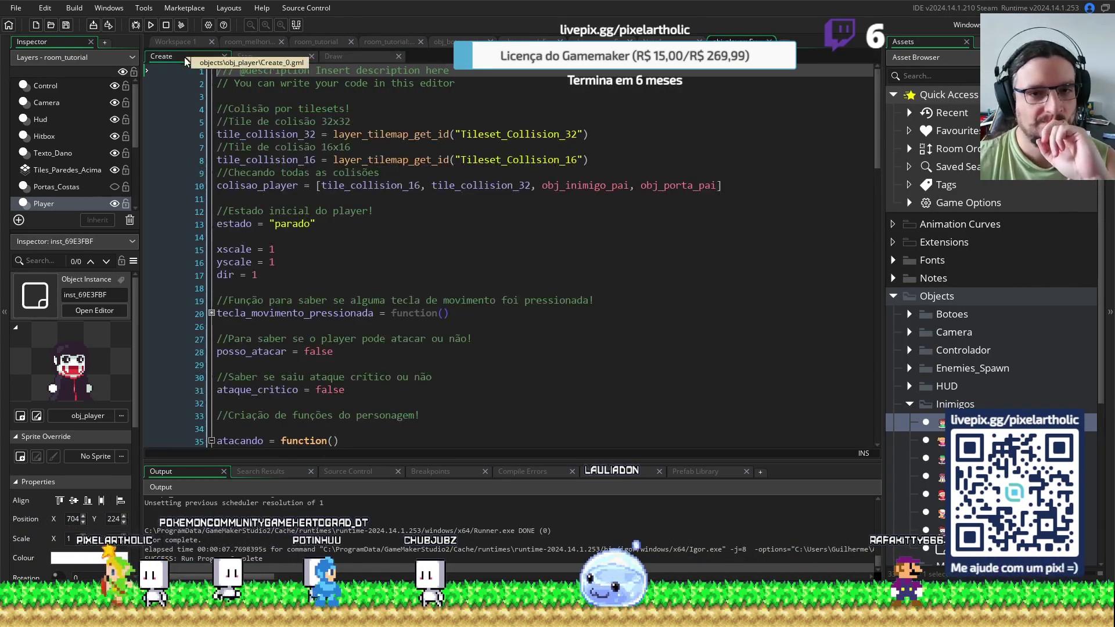
scroll(521, 243, "down", 8)
scroll(521, 242, "down", 1)
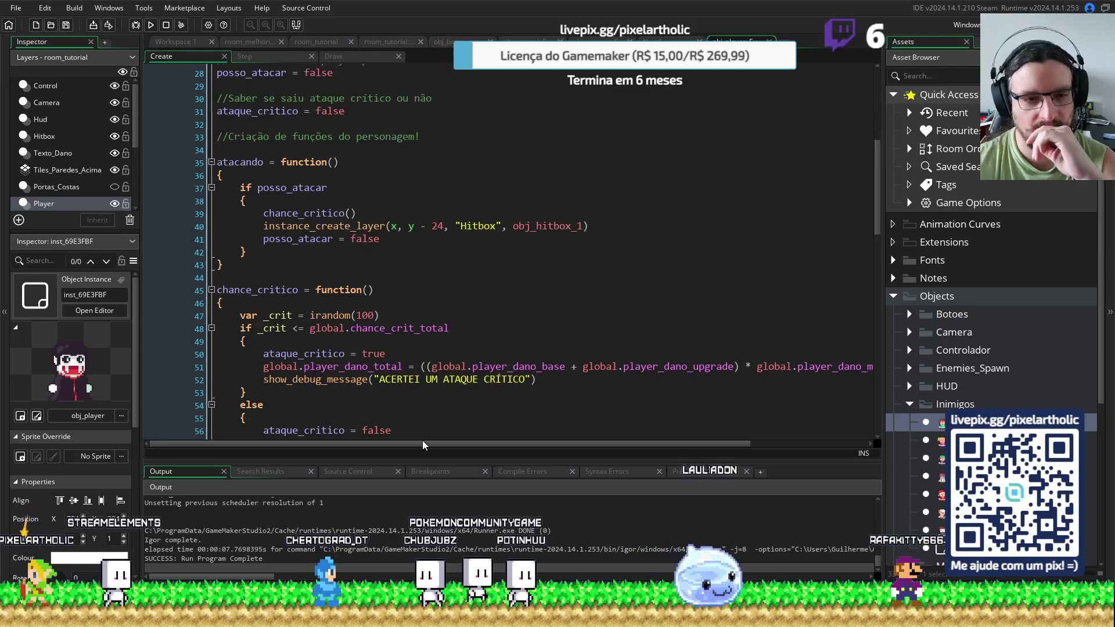
scroll(399, 278, "down", 4)
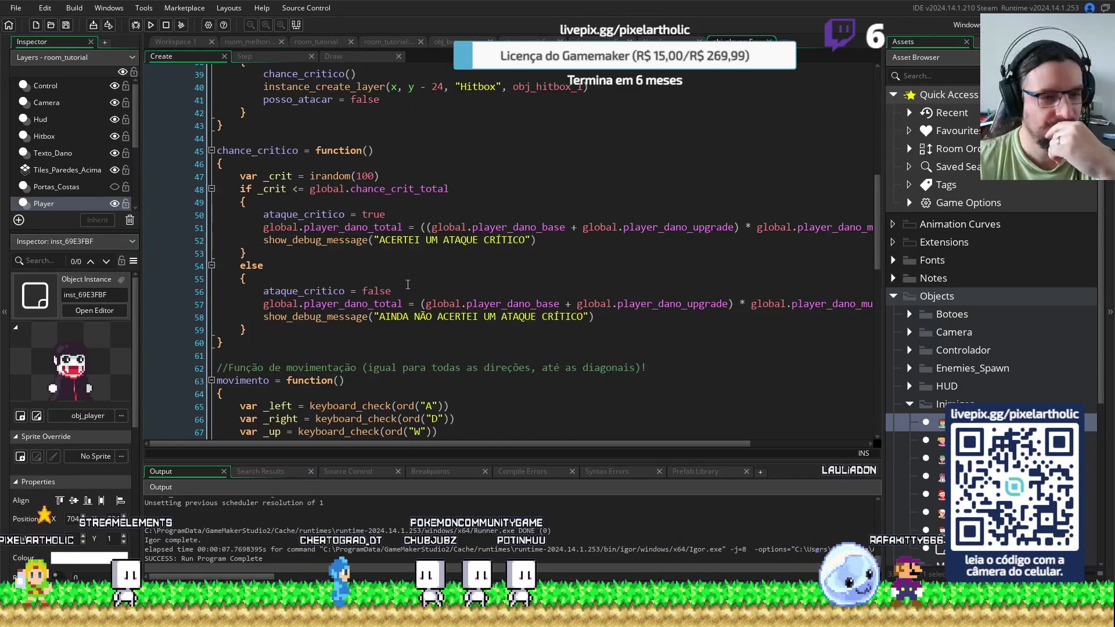
scroll(408, 284, "down", 16)
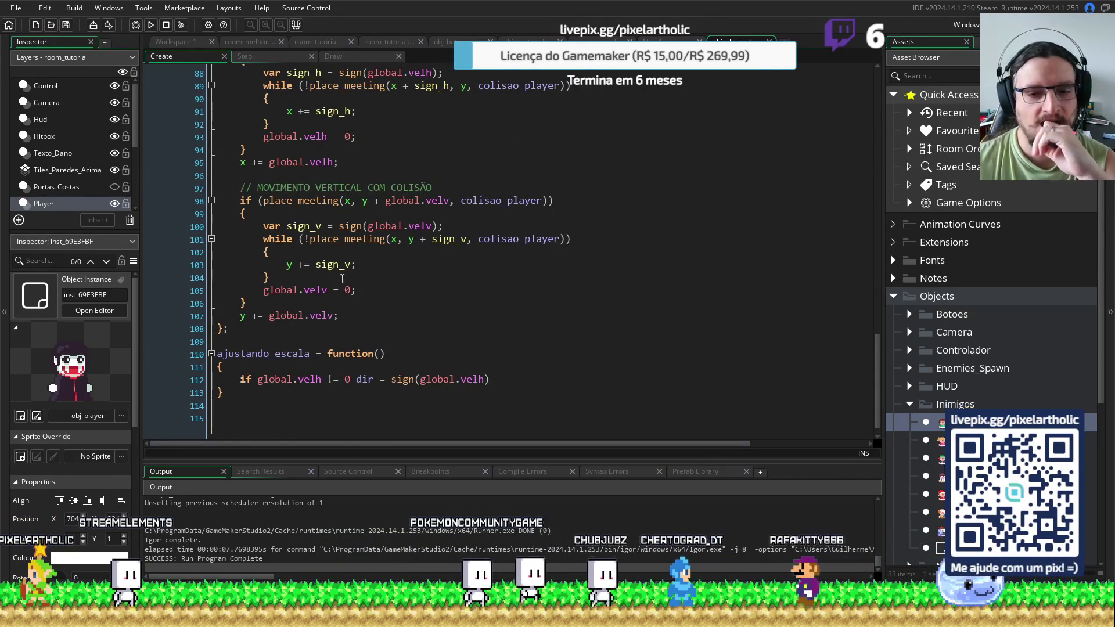
scroll(351, 429, "up", 6)
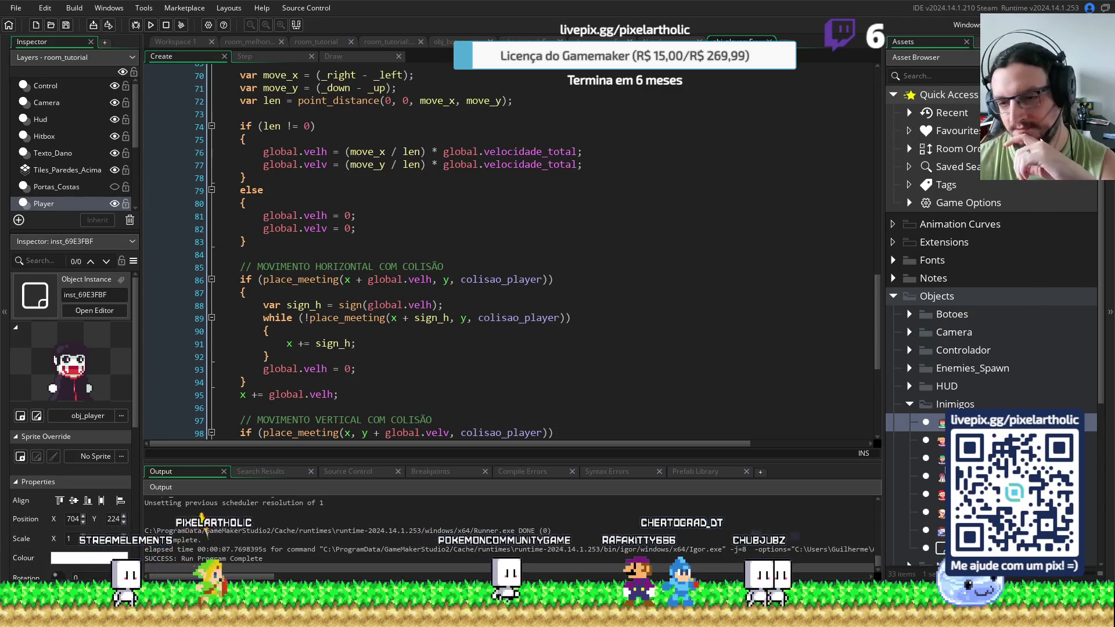
scroll(991, 261, "down", 1)
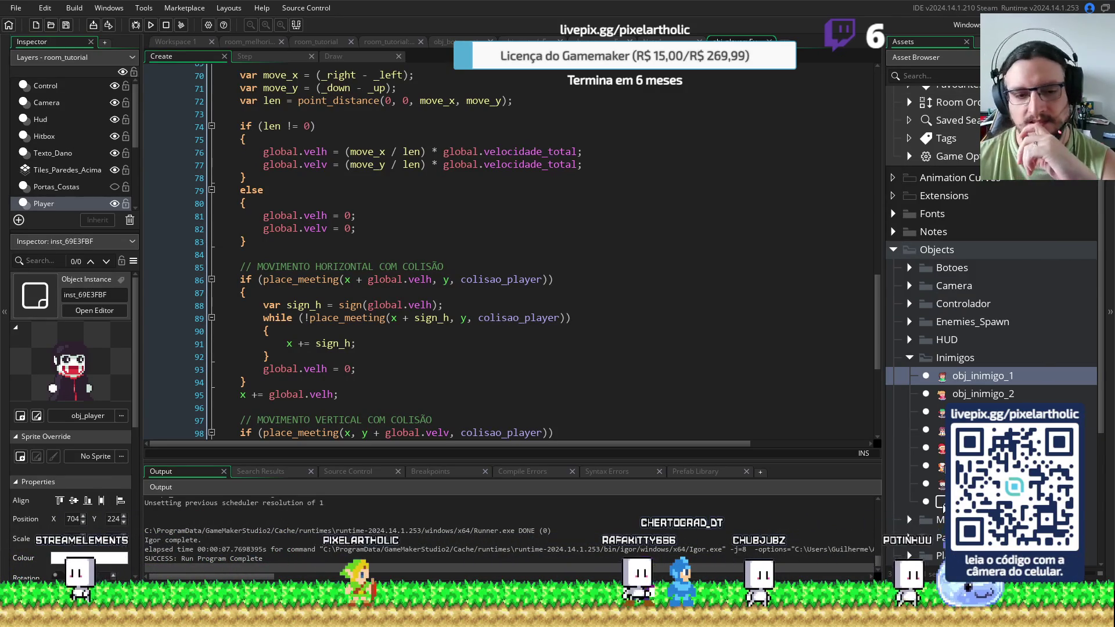
double_click(941, 502)
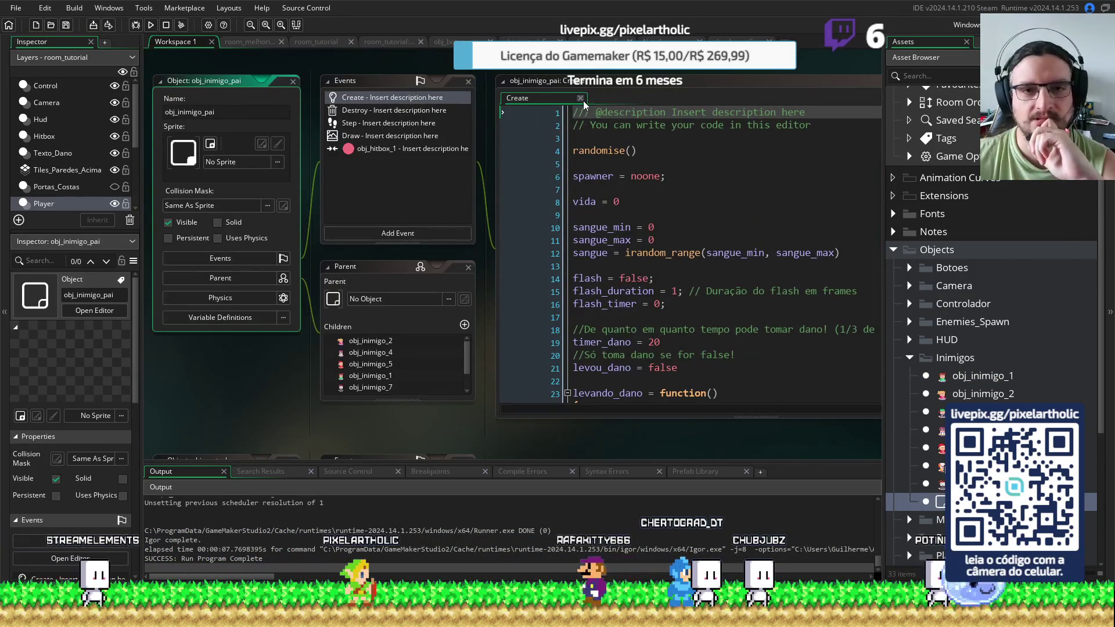
Step through obj_inimigo_pai's Destroy, Step, Draw and obj_hitbox_1 events in a maximized code editor
left_click(386, 111)
left_click(383, 123)
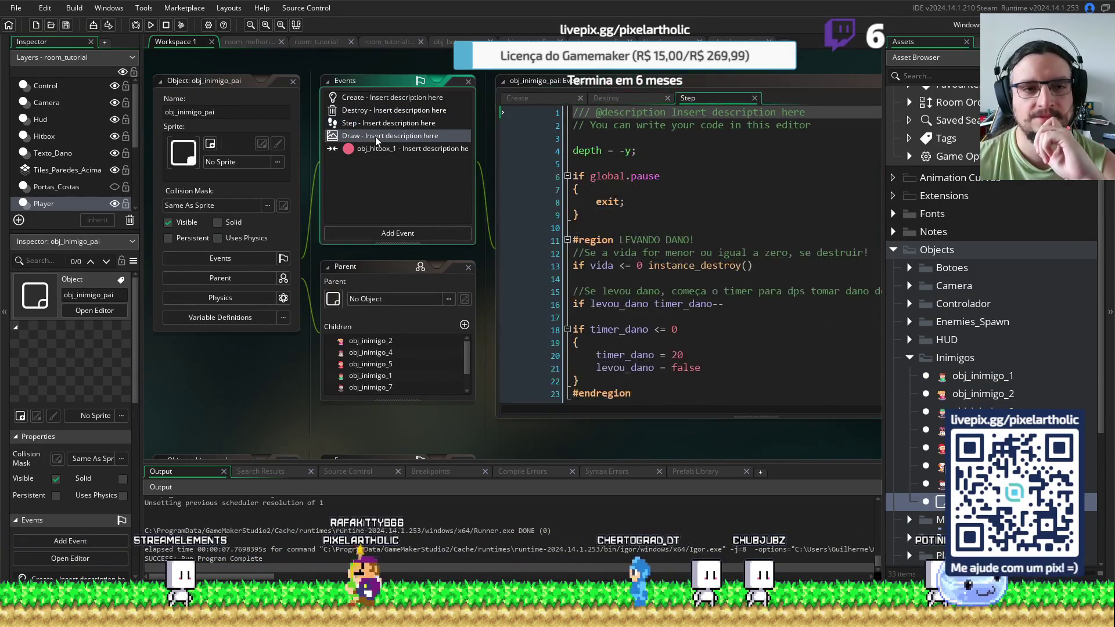
left_click(380, 136)
left_click(376, 149)
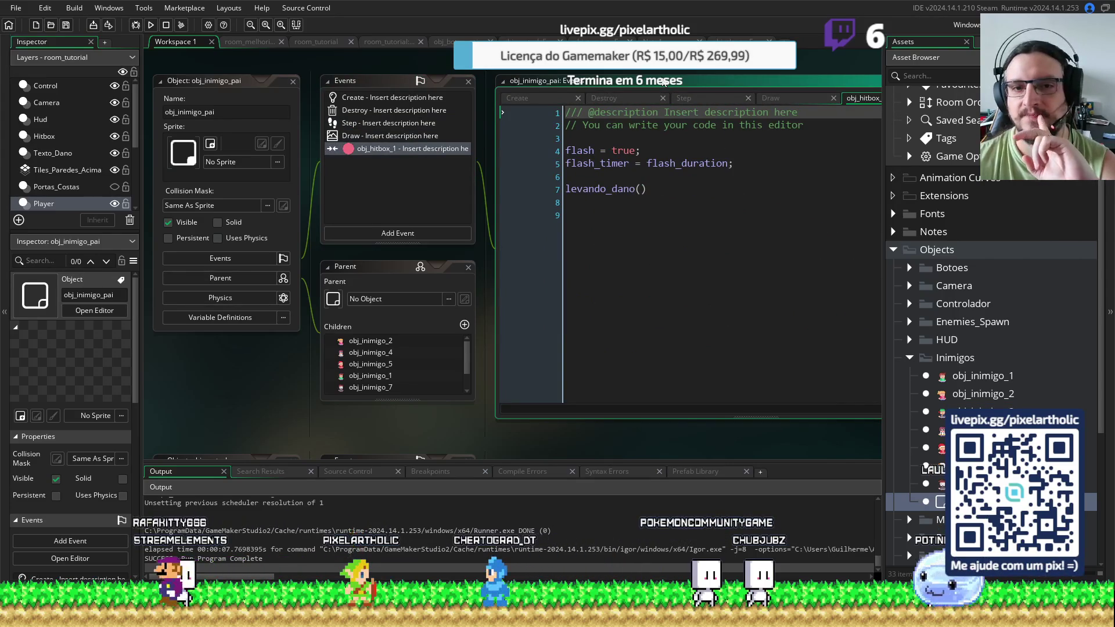
left_click(847, 82)
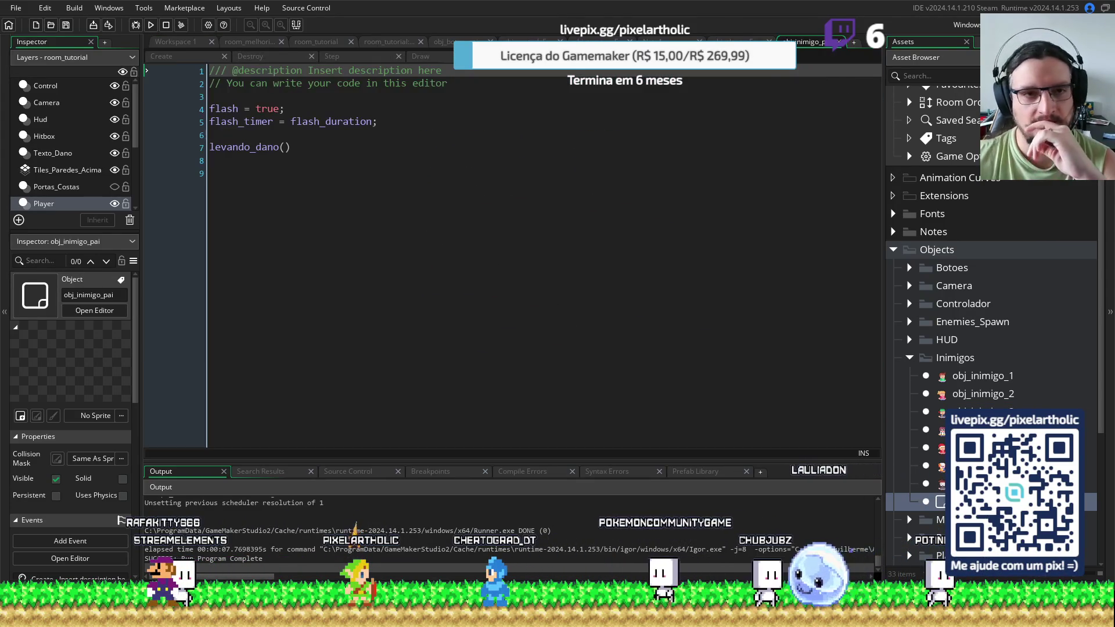
left_click(185, 55)
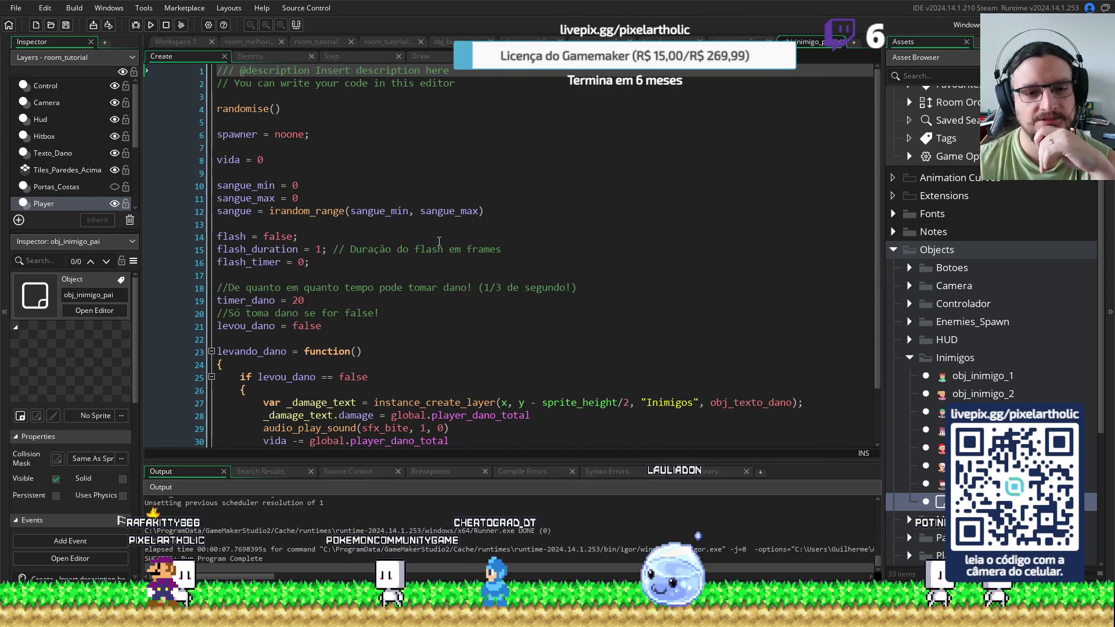
scroll(439, 241, "down", 1)
scroll(441, 241, "down", 1)
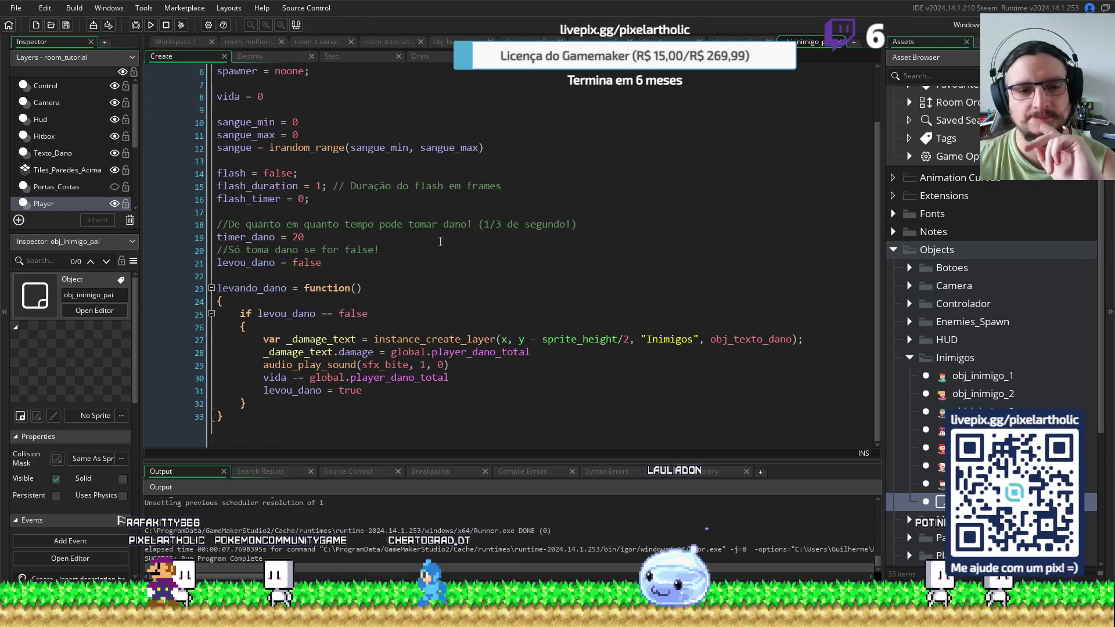
left_click(355, 58)
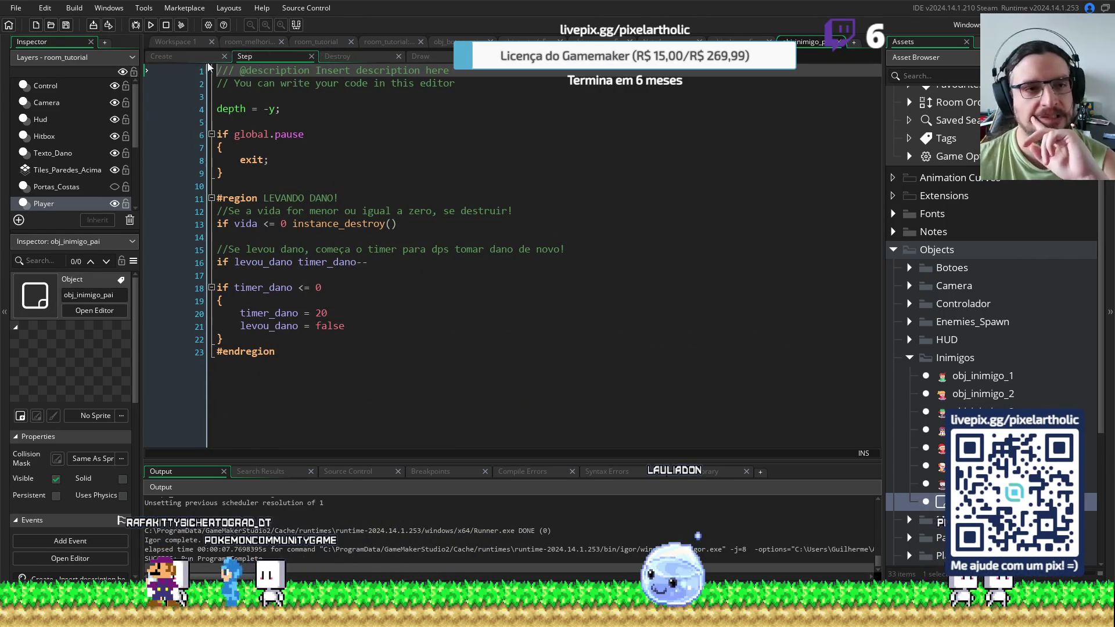
left_click(187, 58)
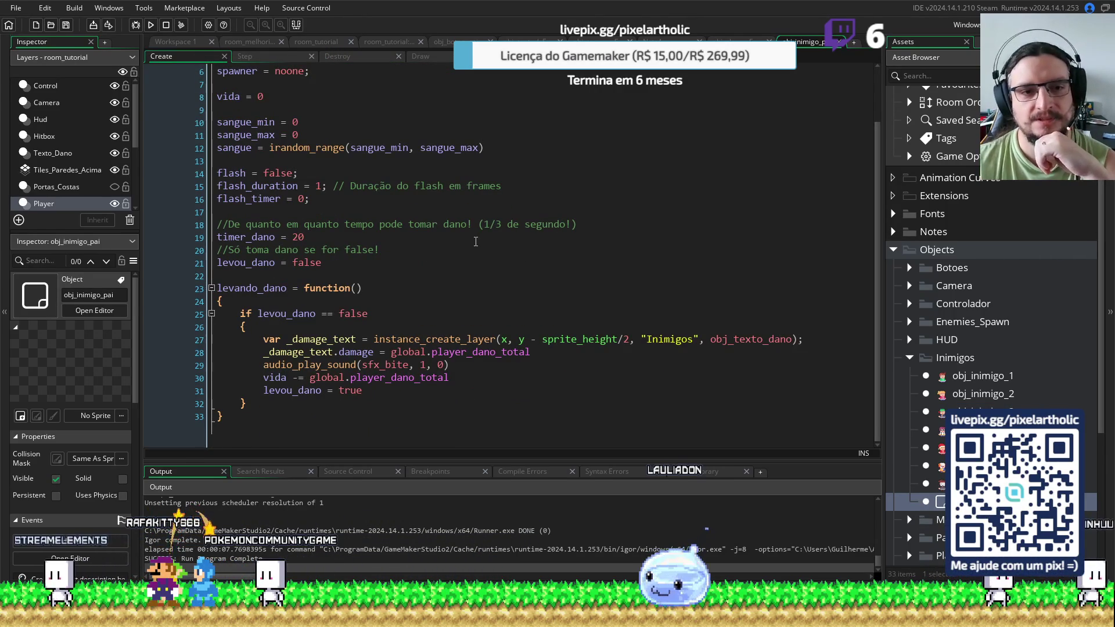
Review the Create code's timer_dano and bite-sound lines, revisit other events, and close the code
left_click(476, 240)
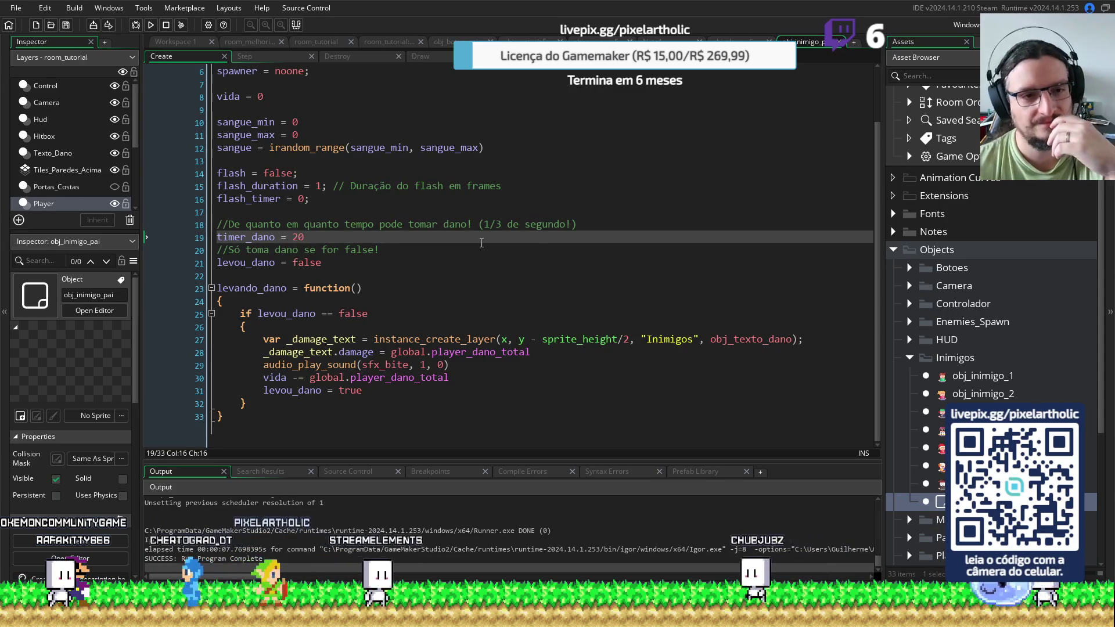
left_click(474, 250)
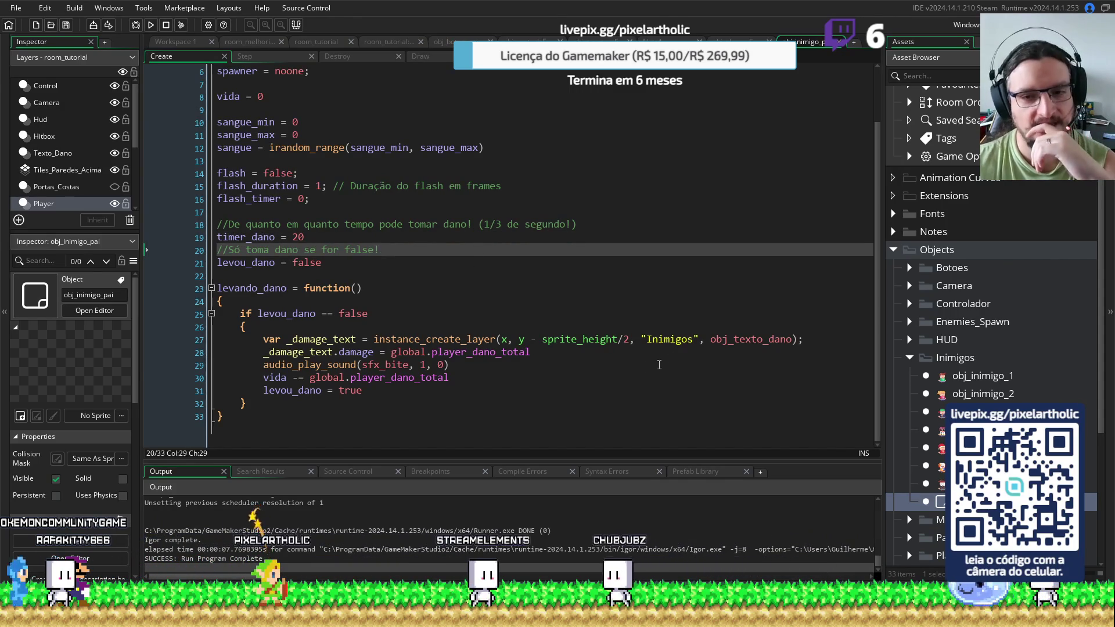
left_click(648, 366)
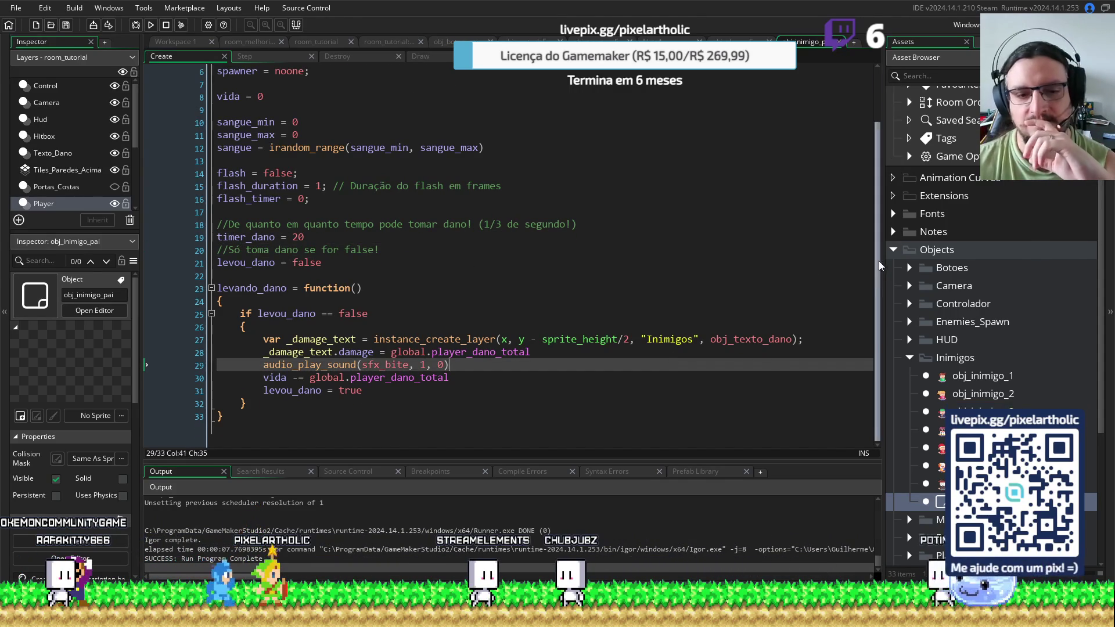
scroll(581, 174, "up", 2)
left_click(279, 59)
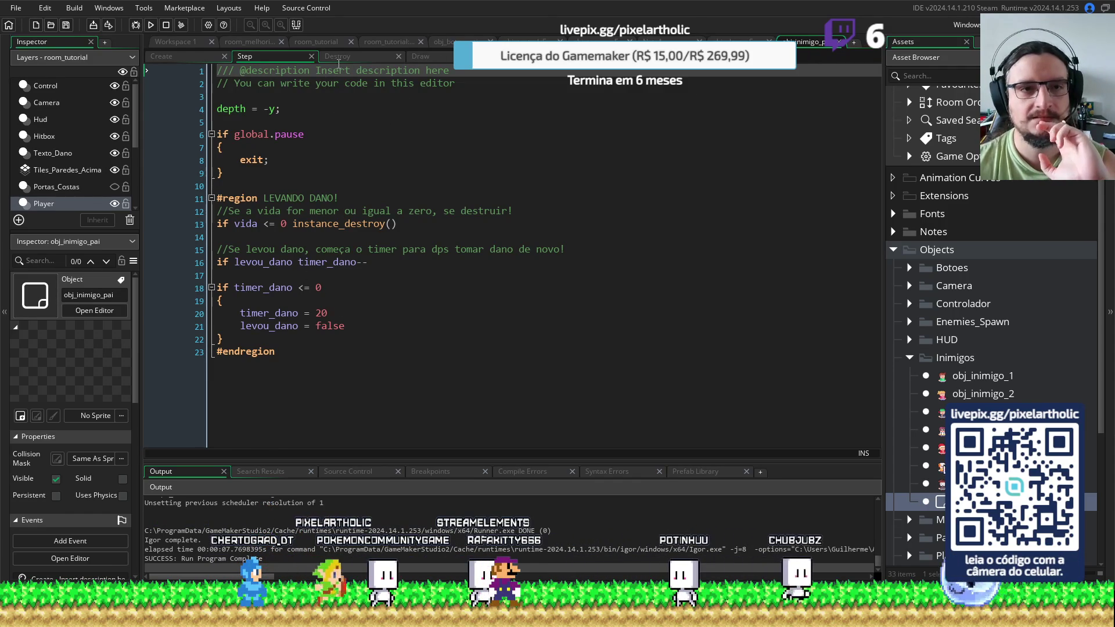
left_click(363, 56)
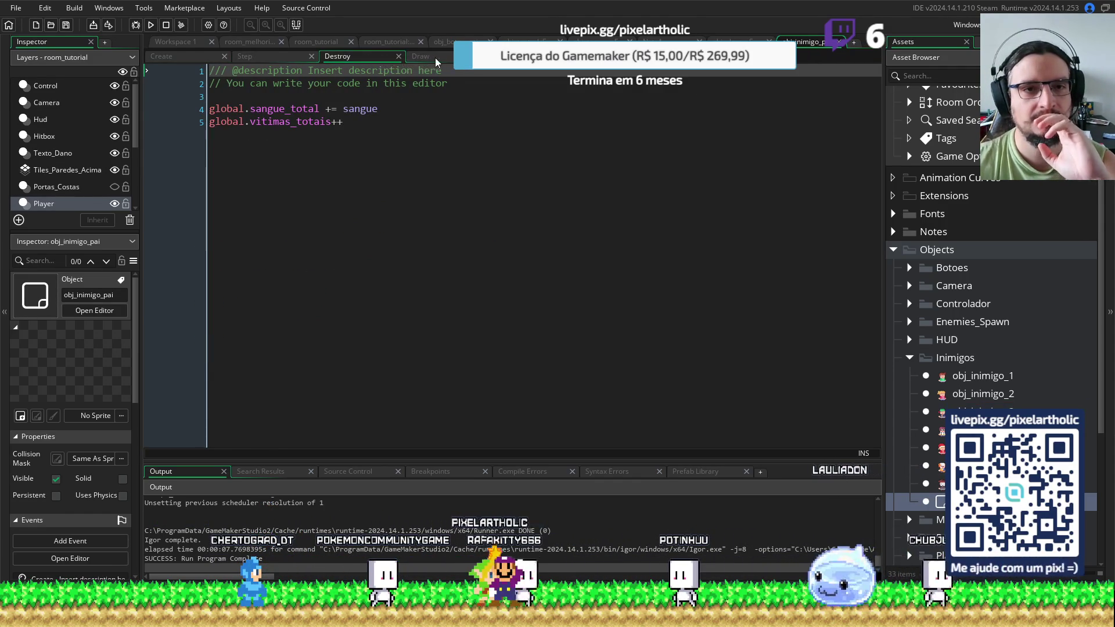
left_click(440, 60)
left_click(499, 56)
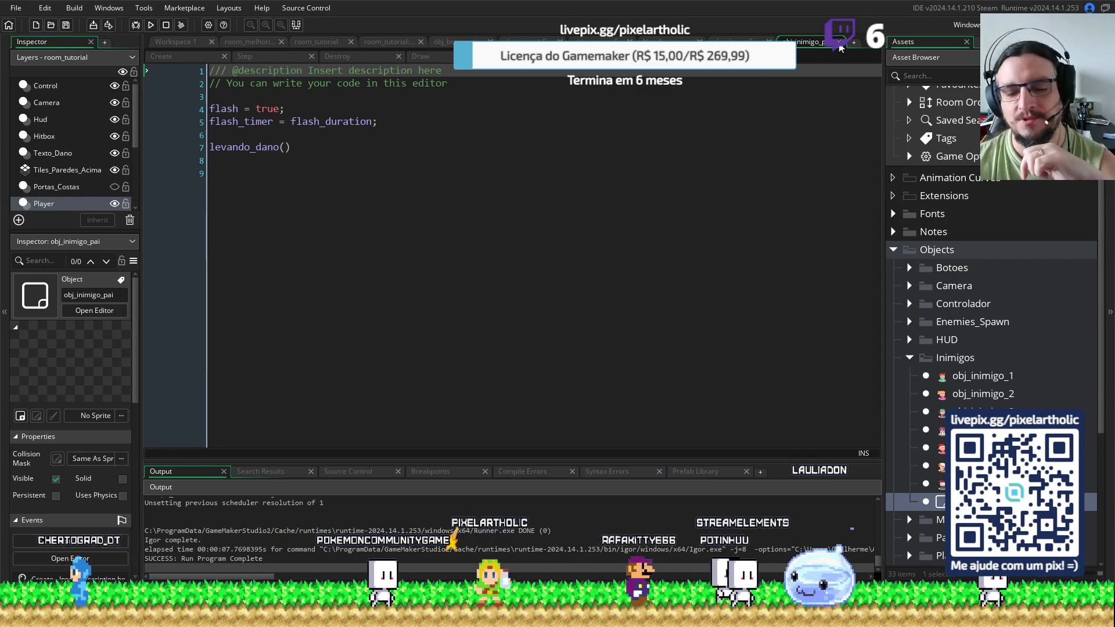
left_click(839, 45)
left_click(909, 358)
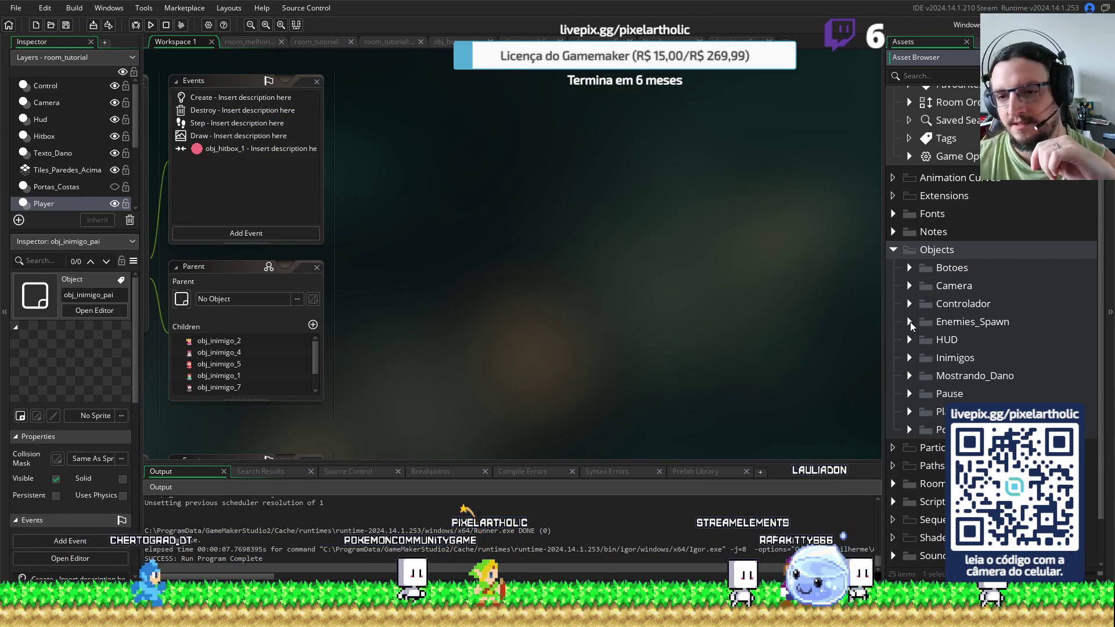
Open obj_enemy_spawn_pai from Enemies_Spawn > Fase 01 with its Create and Step code maximized
left_click(909, 322)
left_click(926, 339)
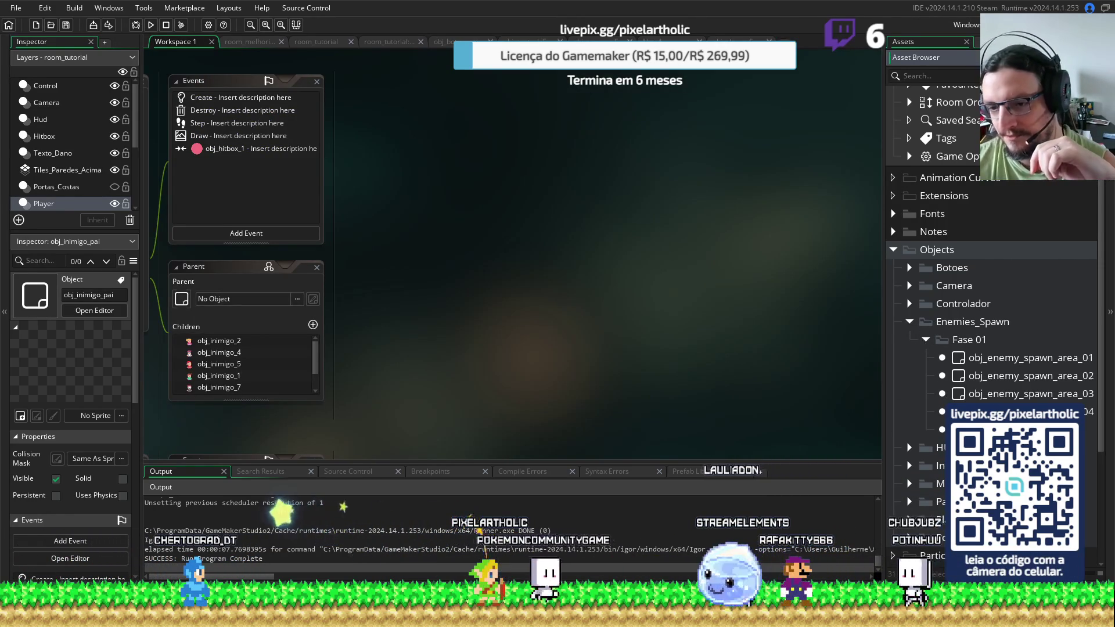
double_click(987, 430)
left_click_drag(635, 108, 286, 104)
double_click(418, 101)
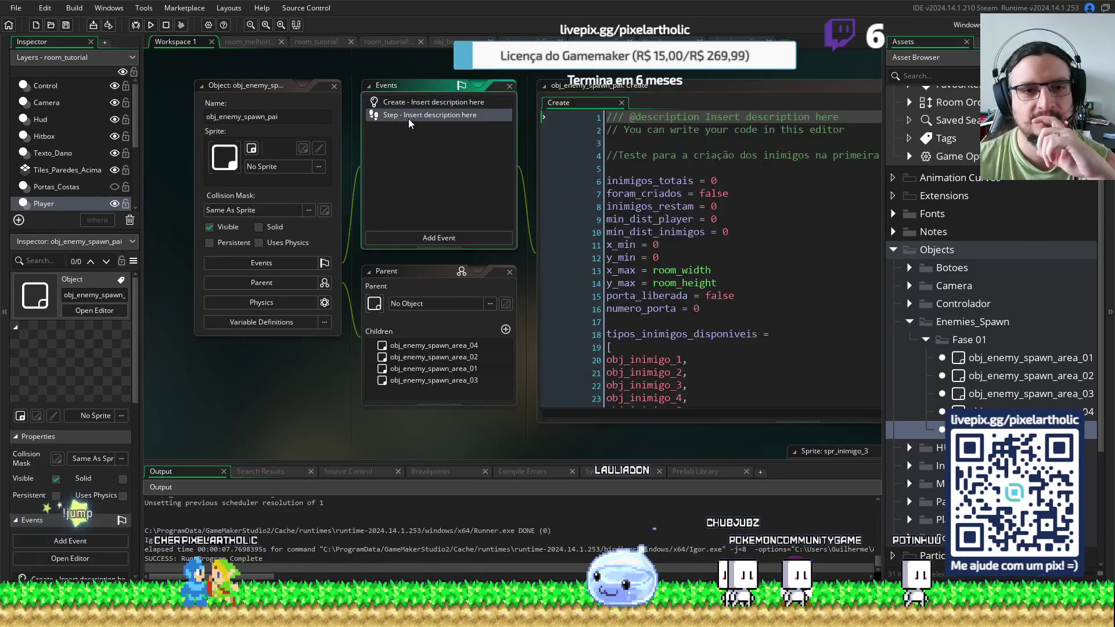
double_click(410, 116)
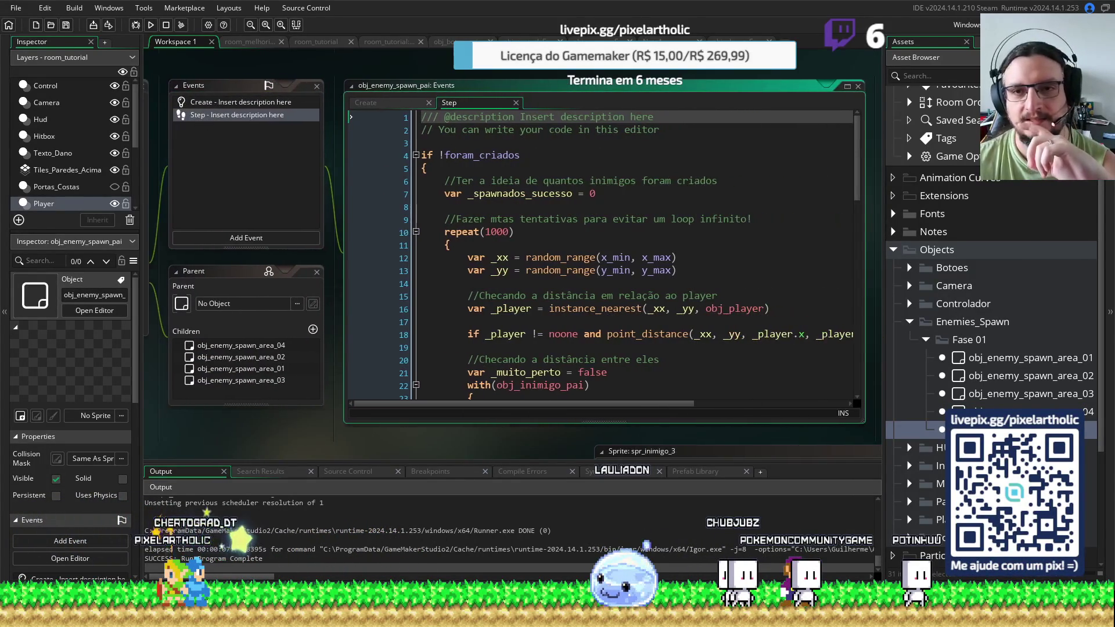
left_click(848, 87)
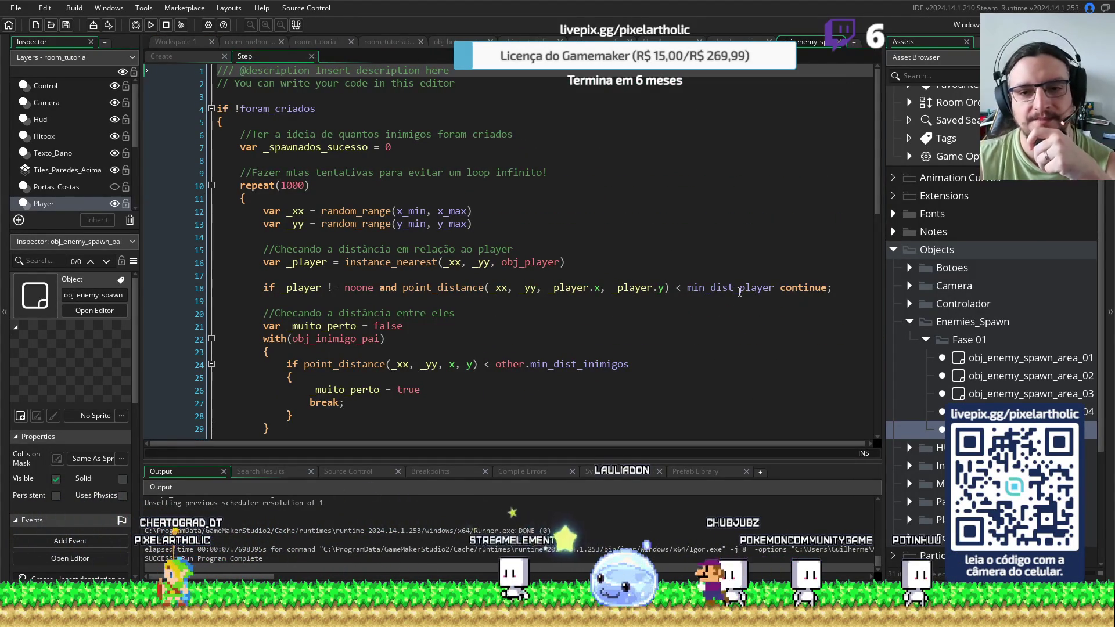
Check min_dist_player in the Step and Create code, then open room_tutorial's ÁREA 4 creation code
left_click(730, 287)
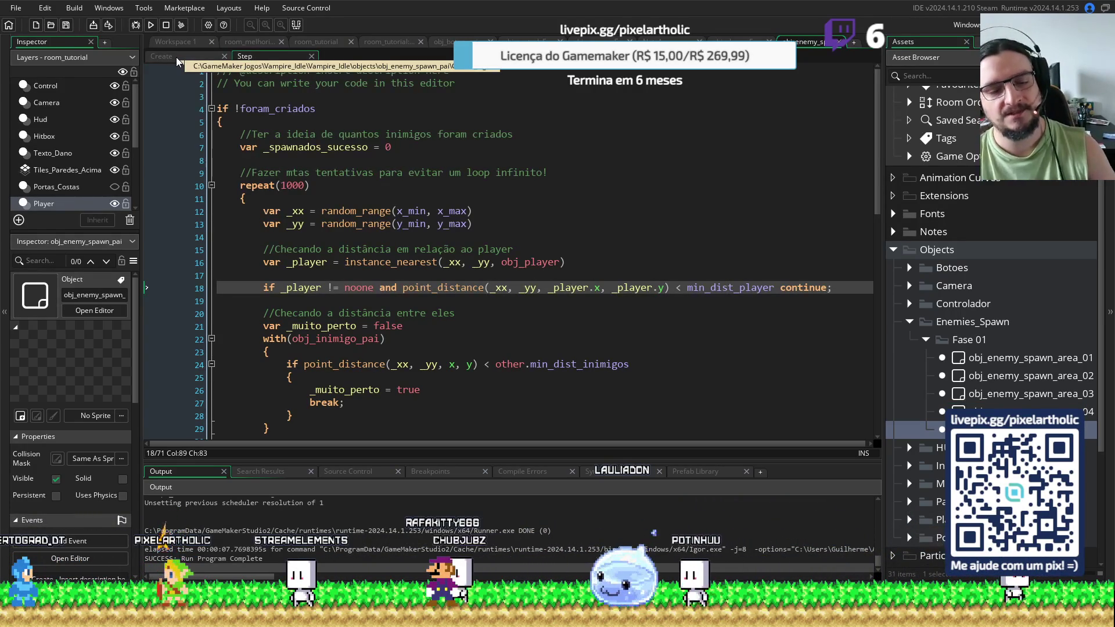
left_click(177, 60)
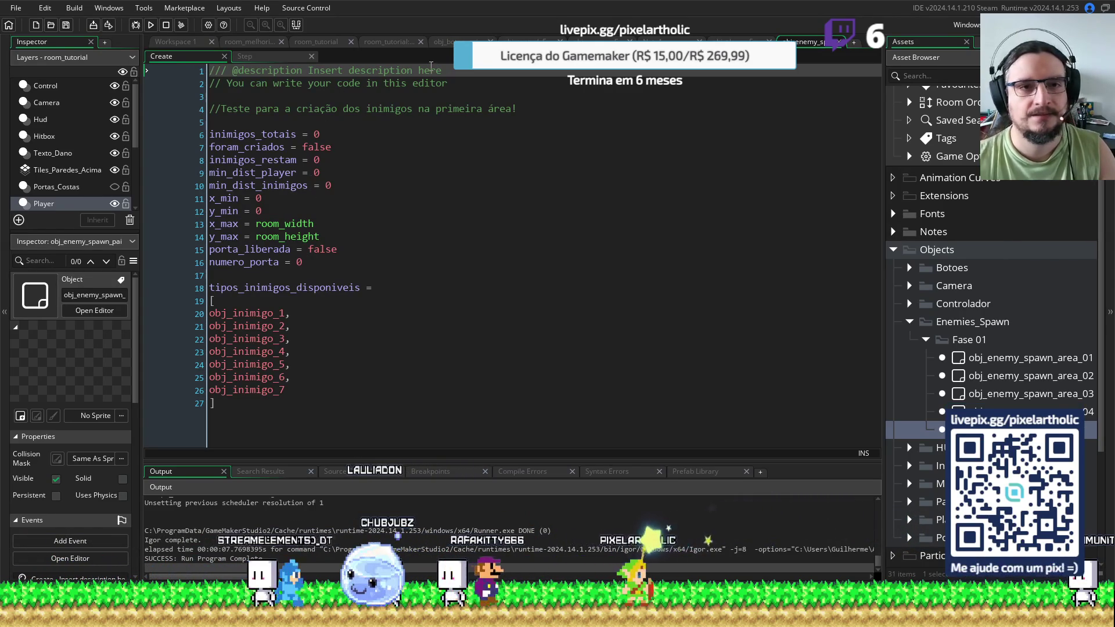
left_click(314, 173)
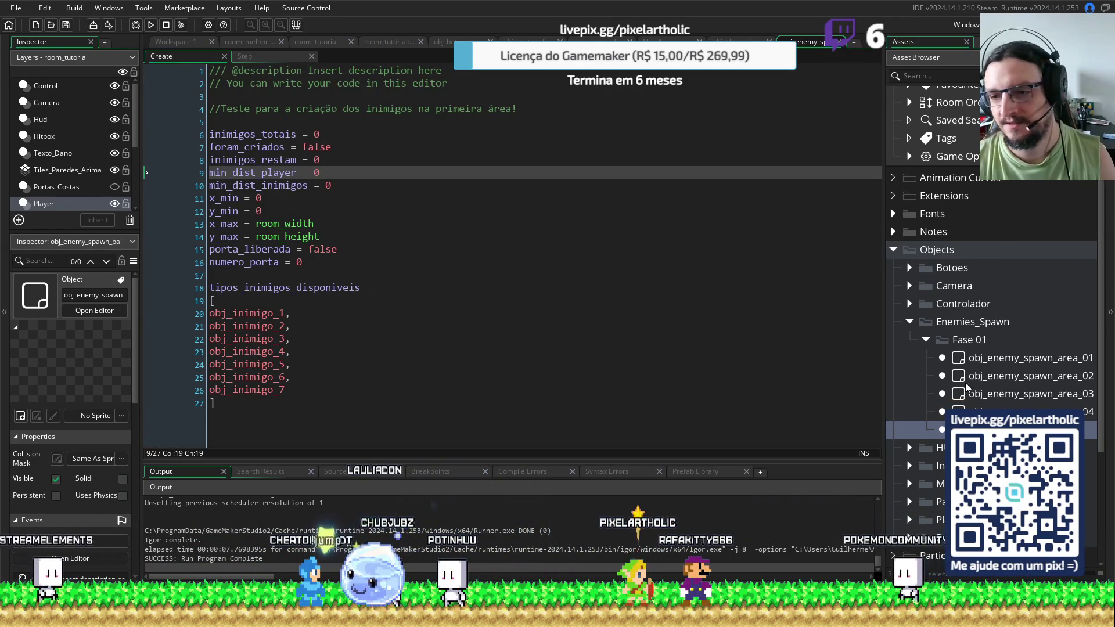
left_click(958, 358)
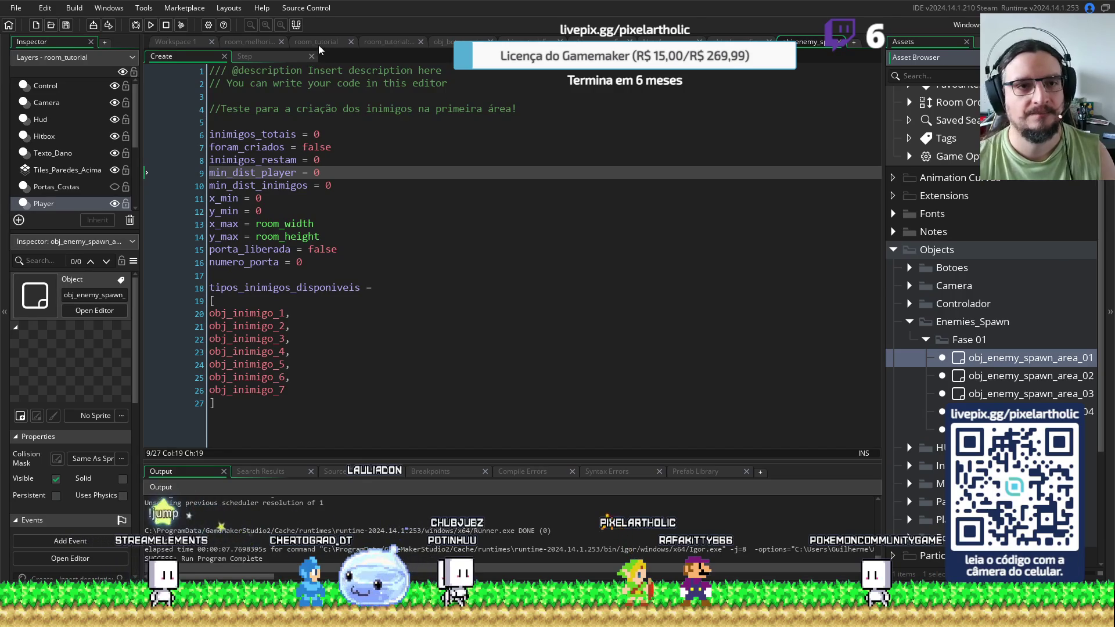
left_click(315, 42)
left_click(387, 43)
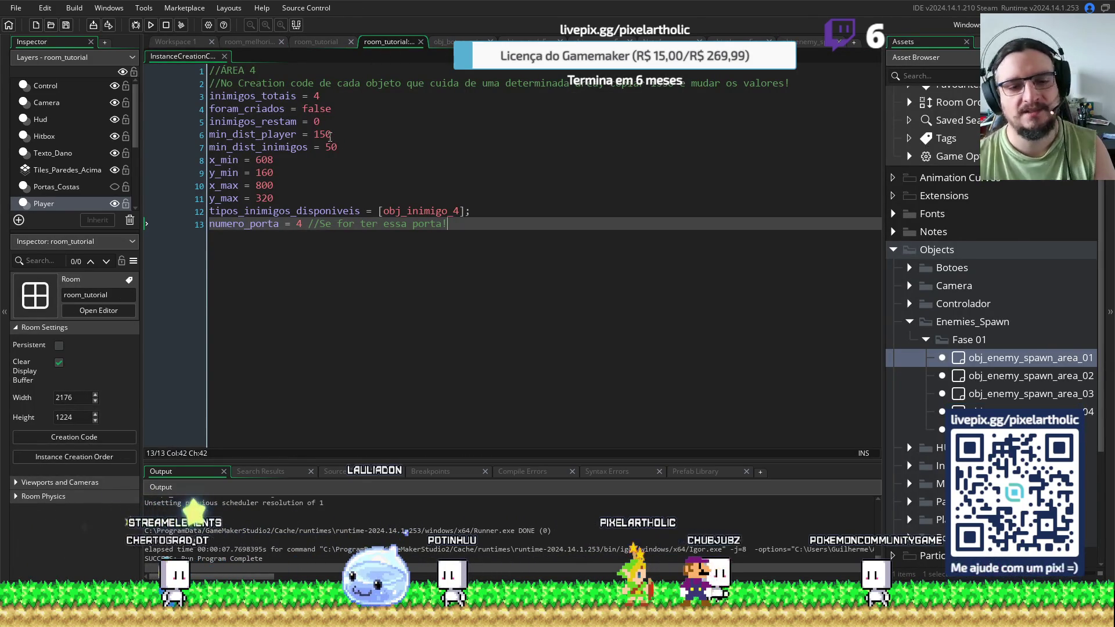
Change ÁREA 4's min_dist_player from 150 to 30 and return to the room_tutorial layout
left_click(329, 135)
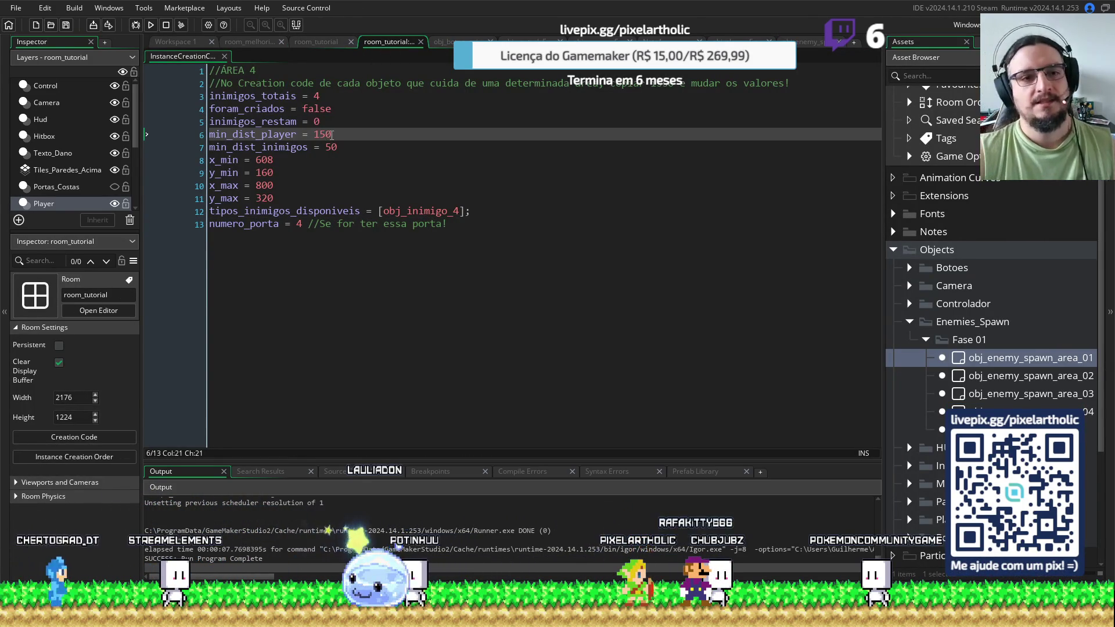
double_click(961, 360)
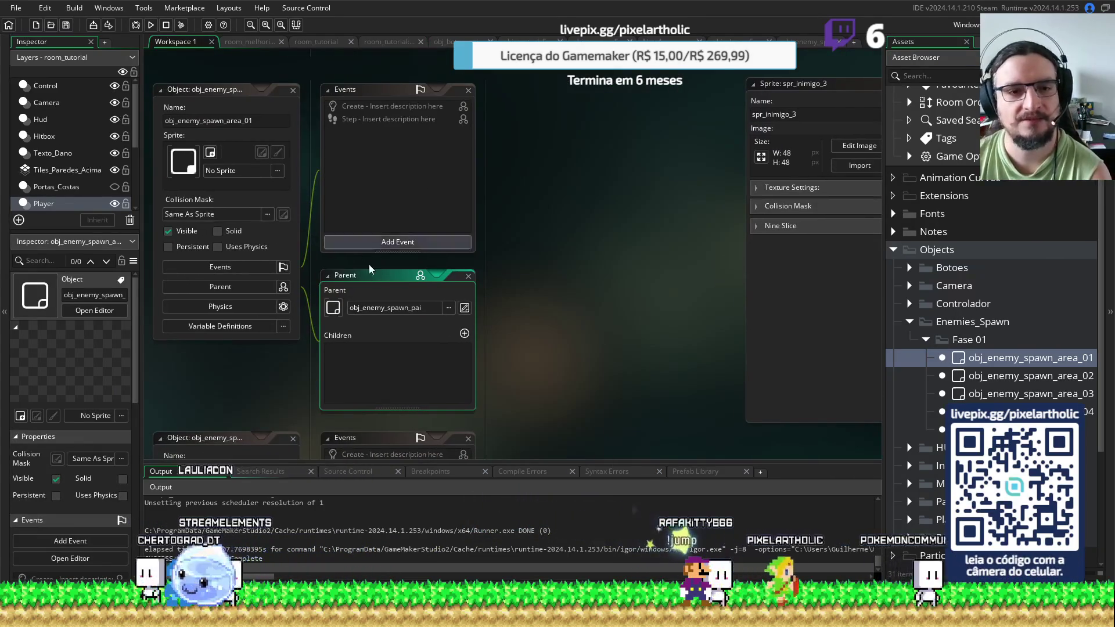
left_click(255, 43)
left_click(307, 41)
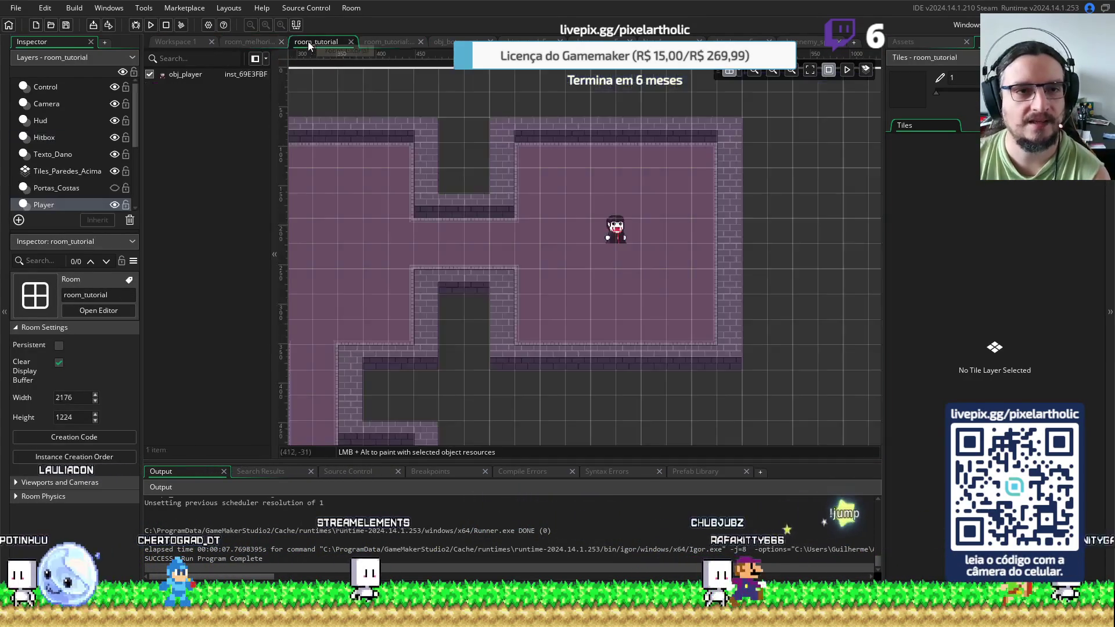
left_click(378, 42)
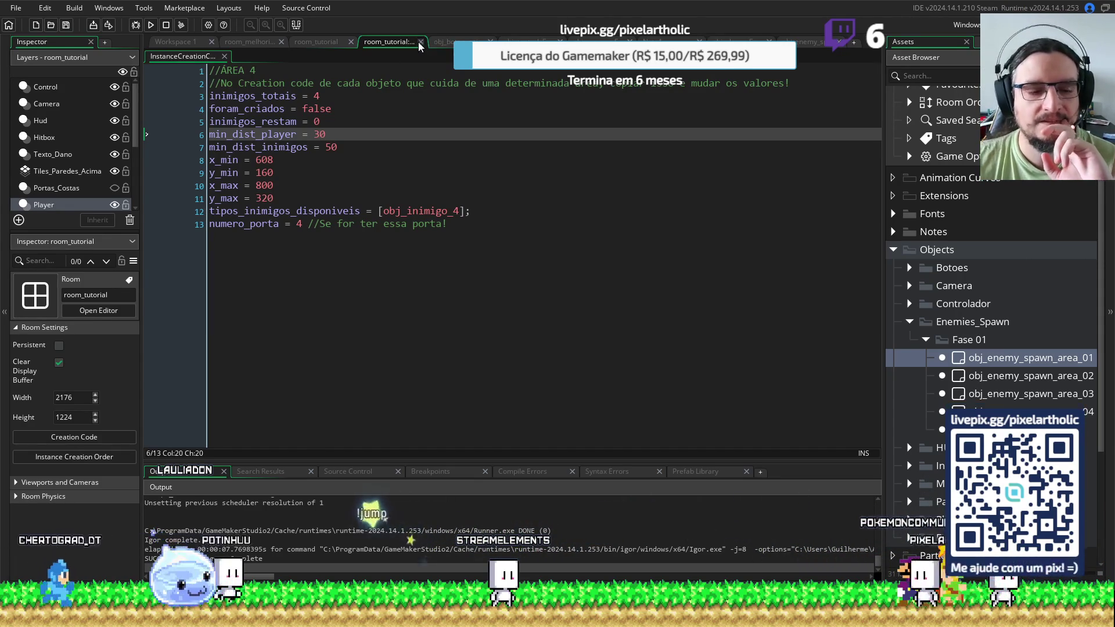
left_click(421, 41)
left_click(315, 41)
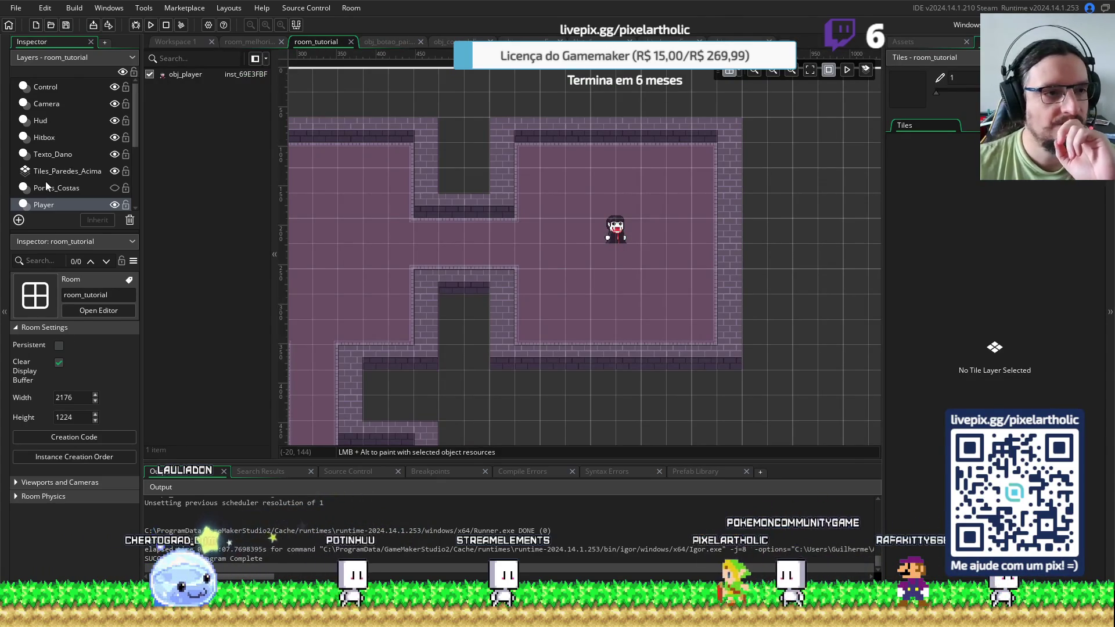
Show the Inimigos layer instances and change min_dist_player to 30 in spawn areas 1 and 2
scroll(48, 168, "down", 3)
left_click(56, 149)
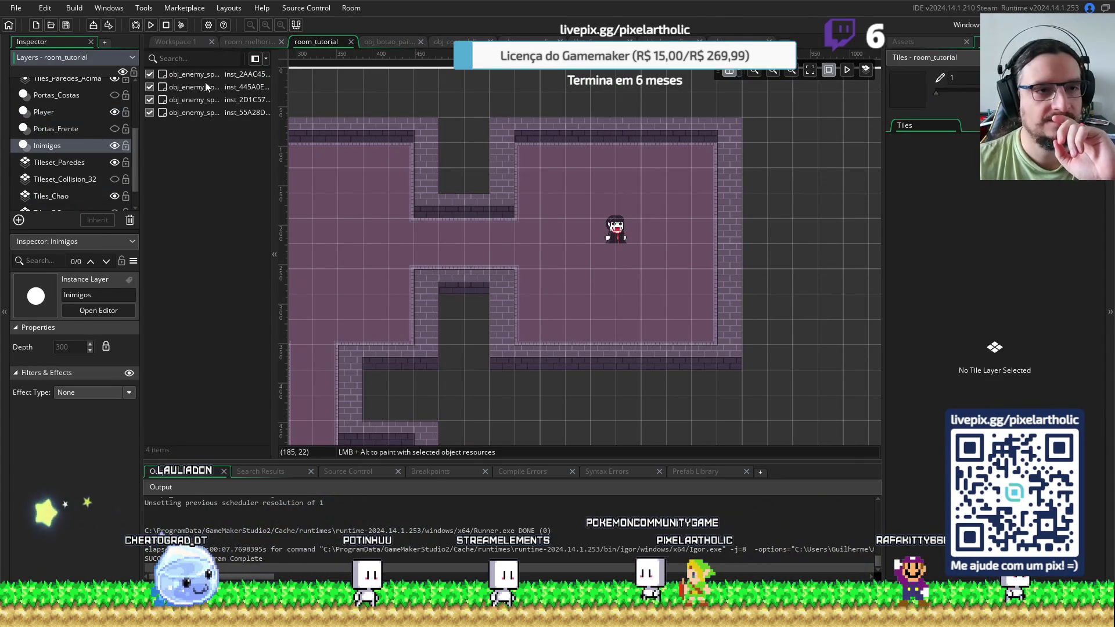
left_click_drag(274, 69, 360, 71)
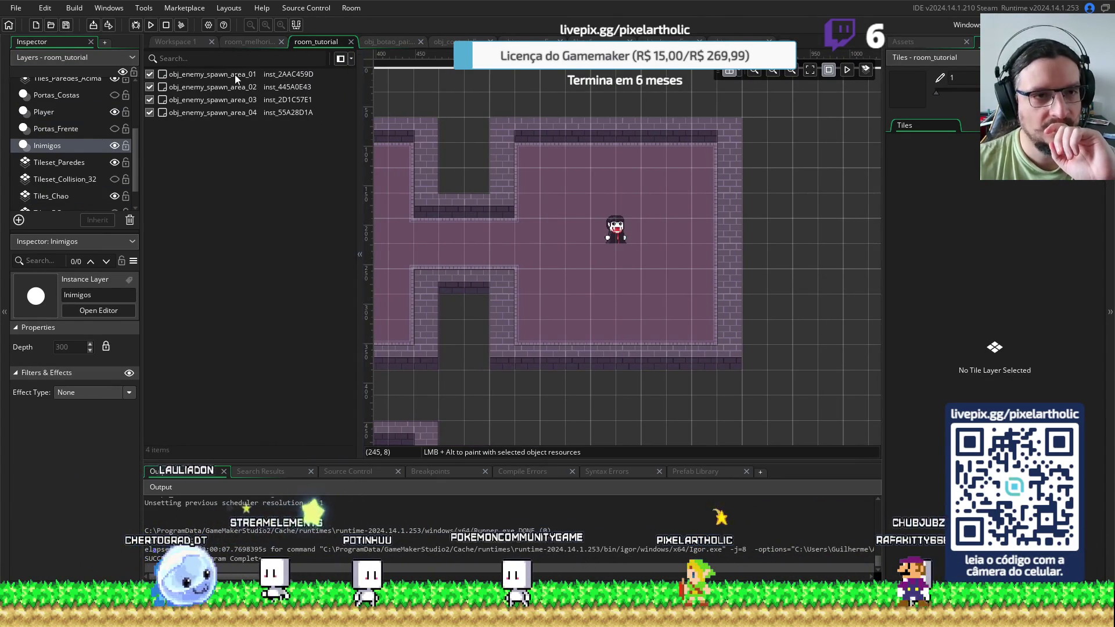
left_click(218, 74)
double_click(219, 74)
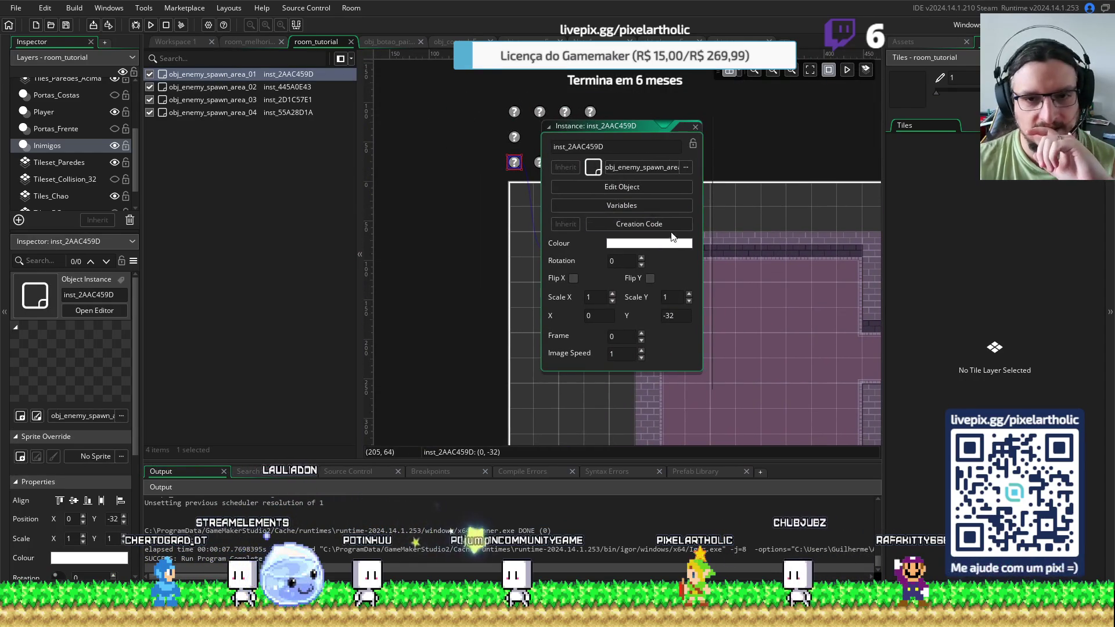
left_click(661, 225)
left_click_drag(537, 173, 550, 175)
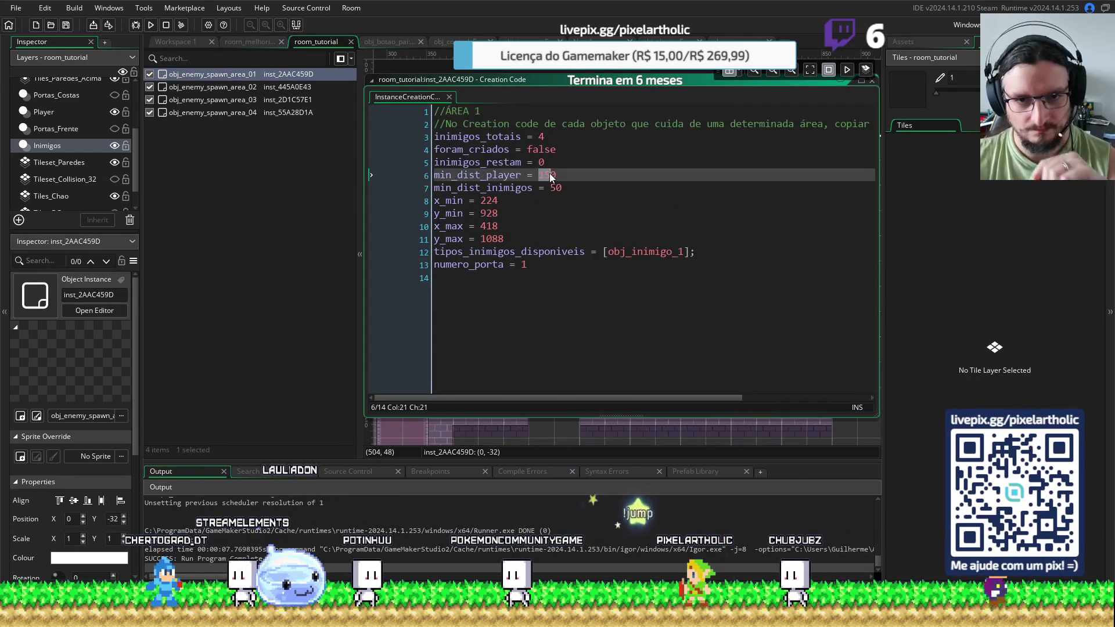
double_click(179, 88)
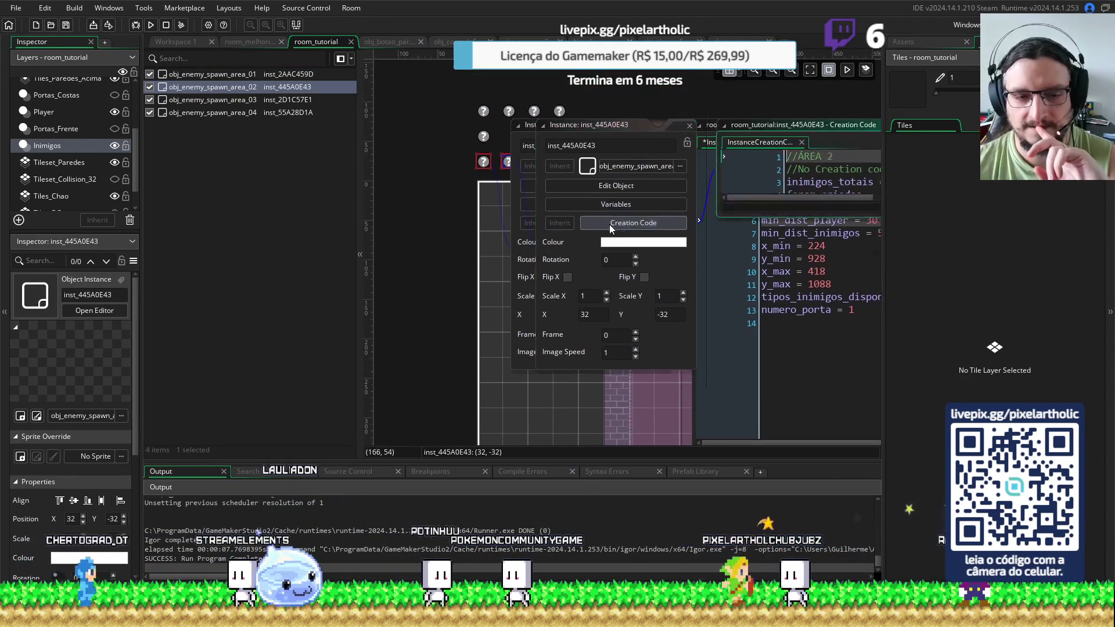
left_click(609, 224)
left_click(547, 175)
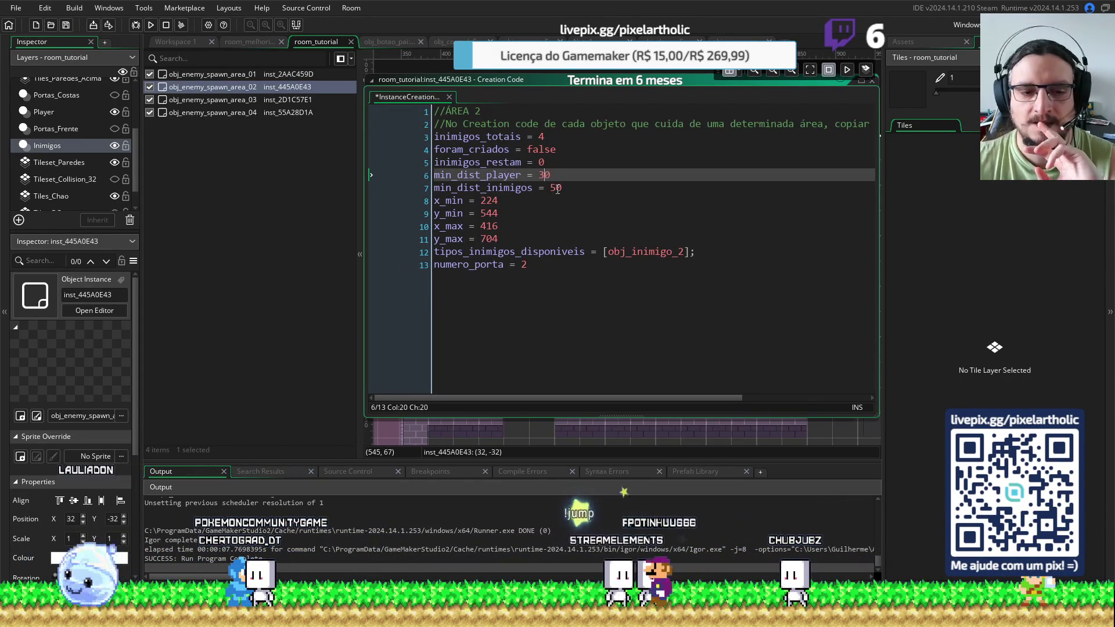
Change spawn area 3's min_dist_player to 30, check area 4's code, then go to room_melhorias
double_click(195, 100)
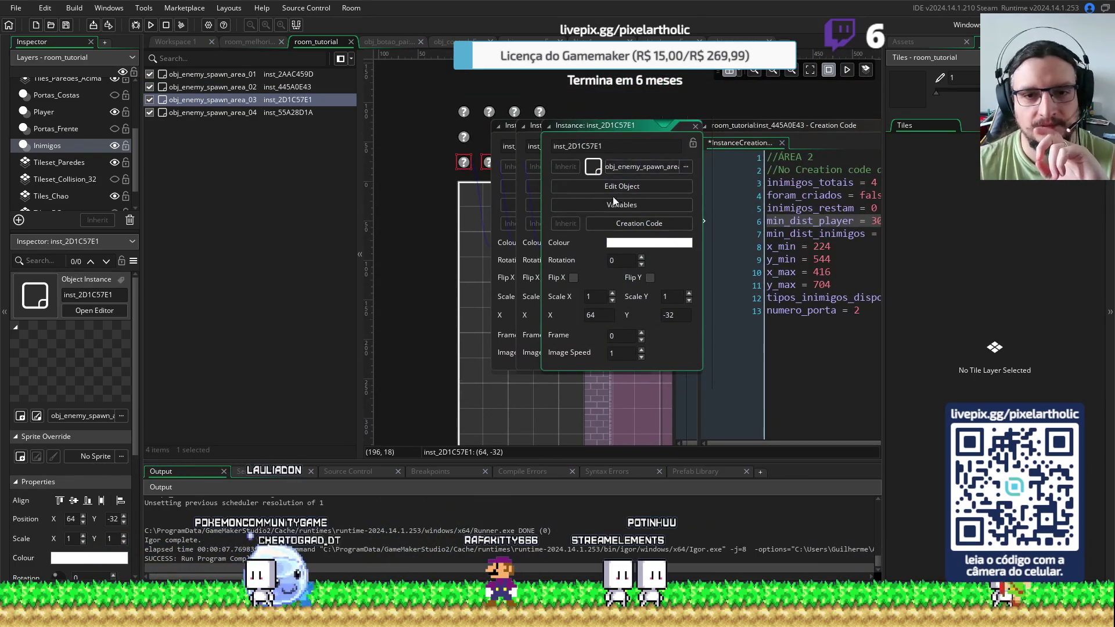
left_click(623, 225)
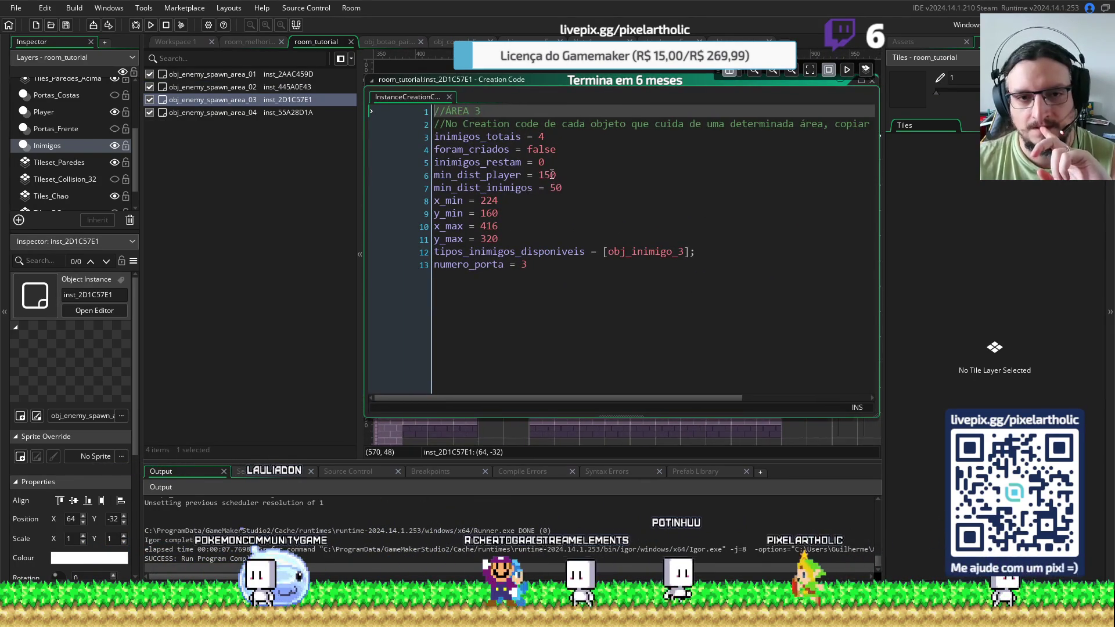
left_click(542, 175)
type("3")
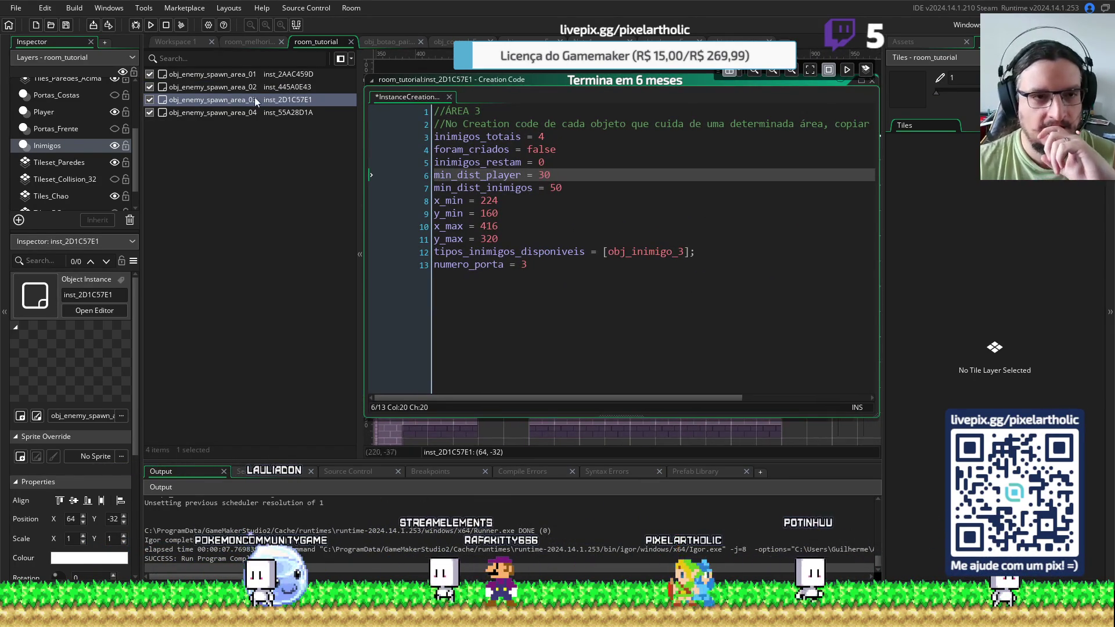
double_click(173, 113)
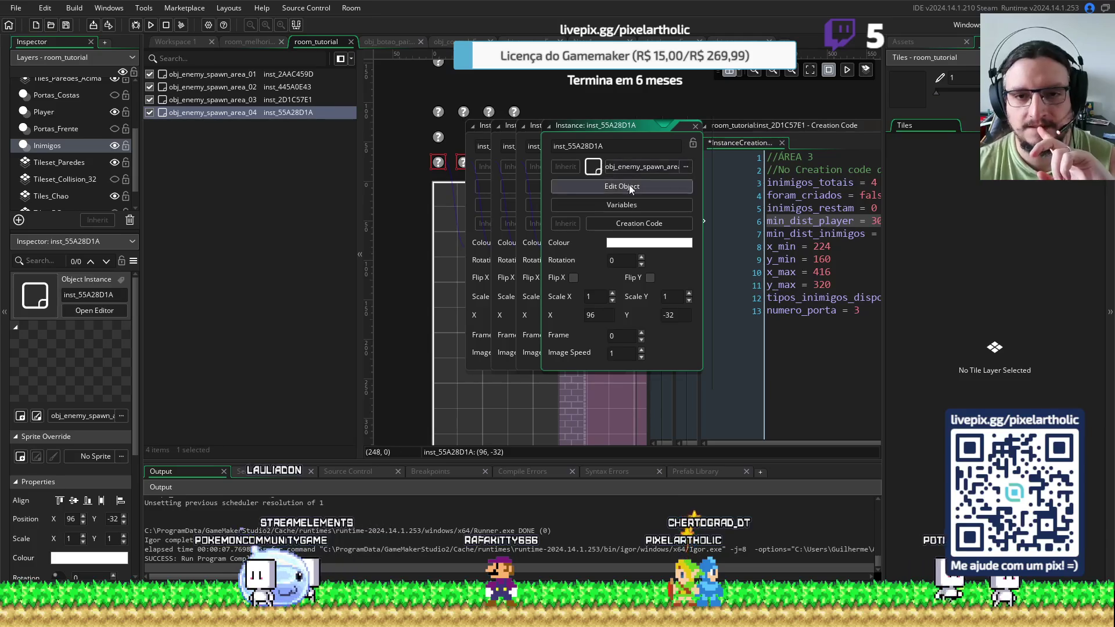
left_click(621, 224)
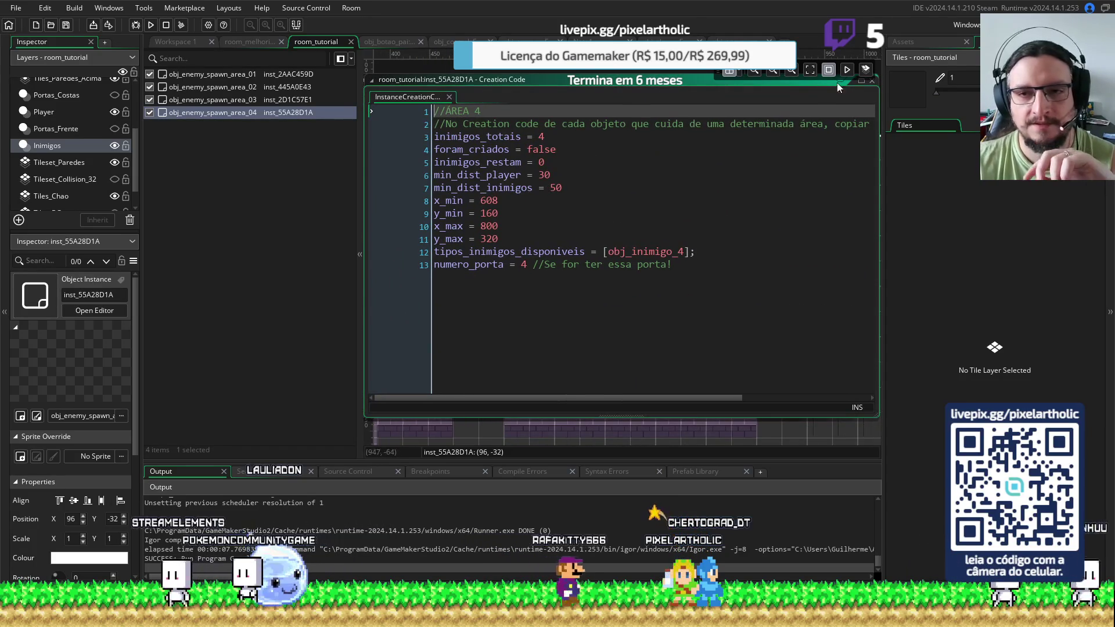
left_click(241, 38)
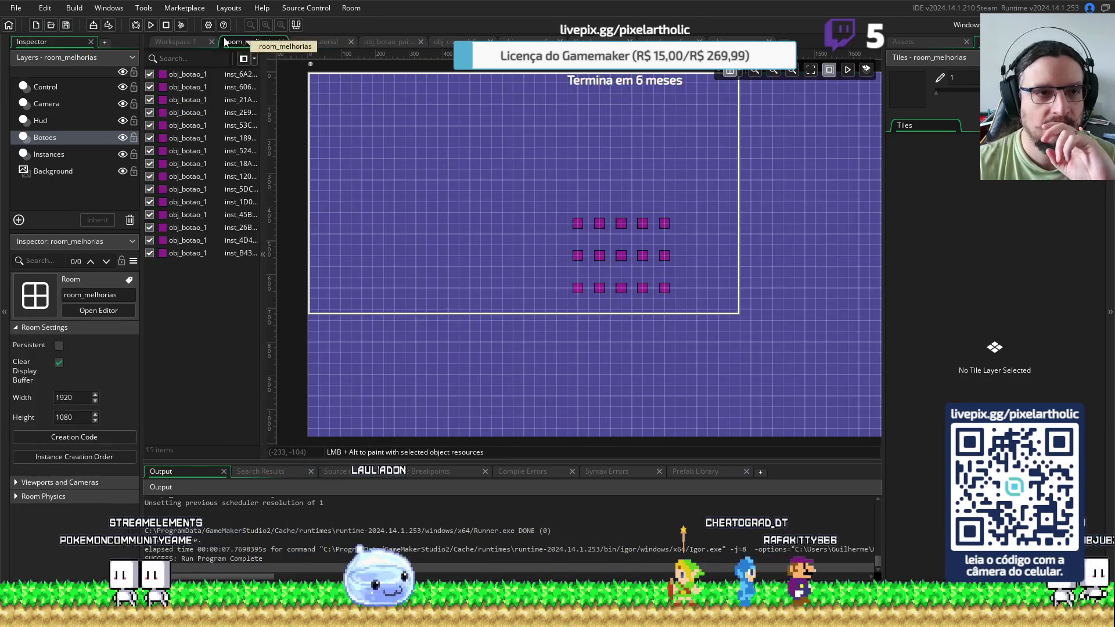
Back in room_tutorial, fit the room to view and close spawn areas 1–4's Instance and Creation Code windows
left_click(319, 42)
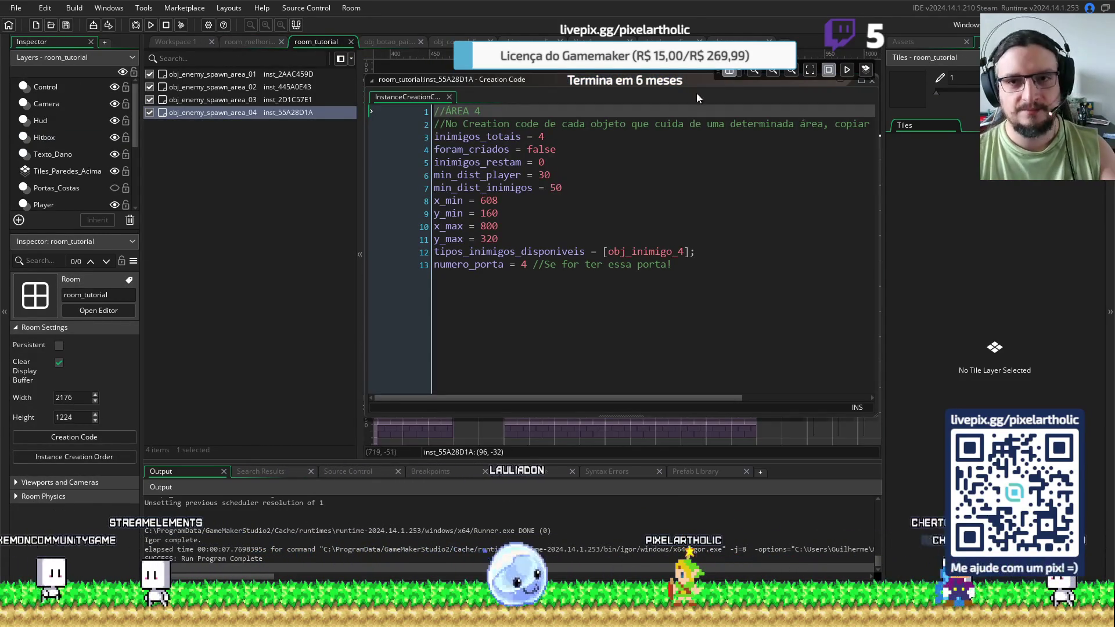
left_click(811, 71)
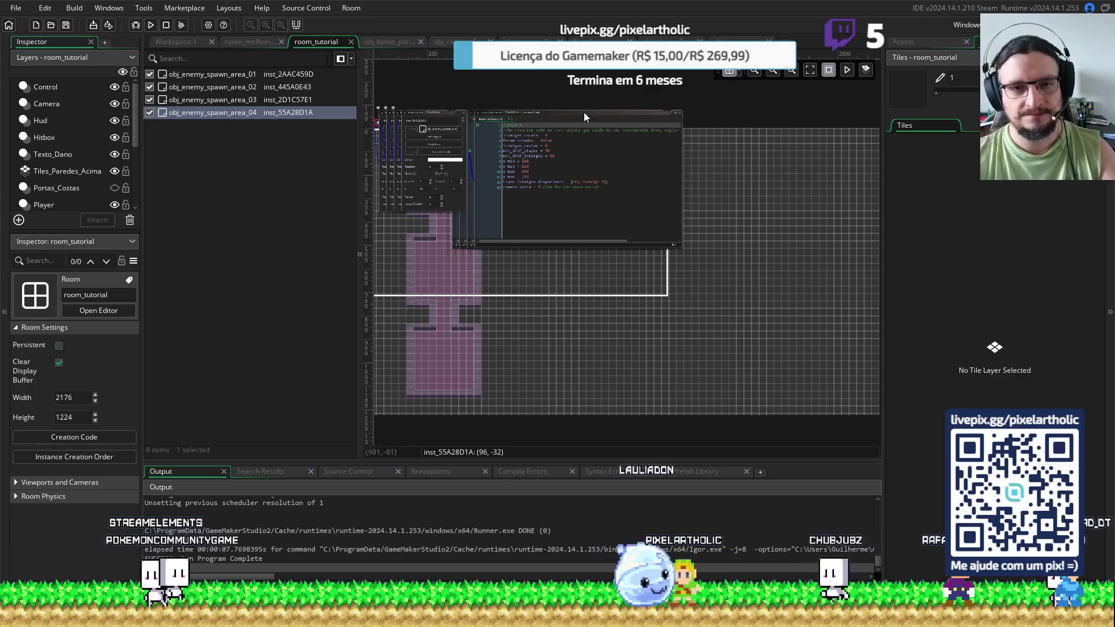
scroll(423, 86, "up", 3)
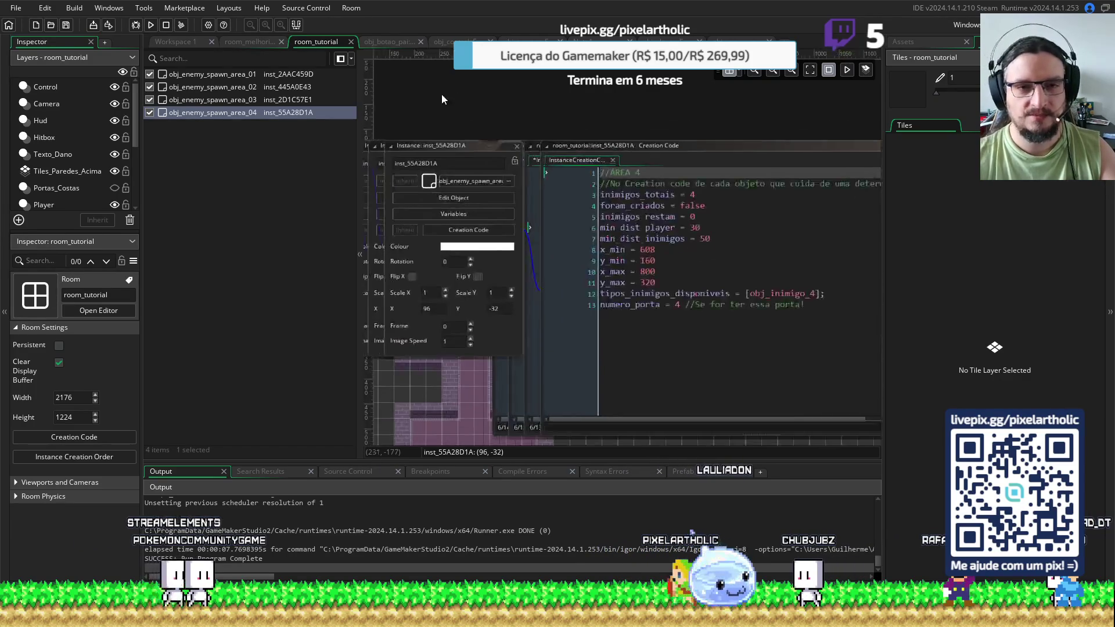
left_click(635, 151)
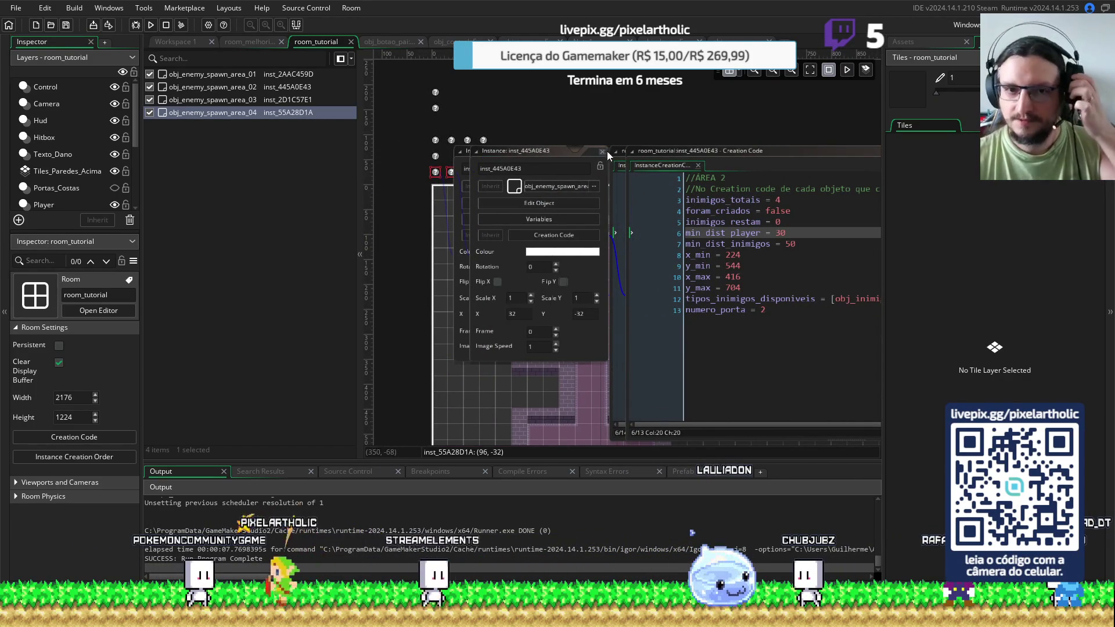
left_click(618, 151)
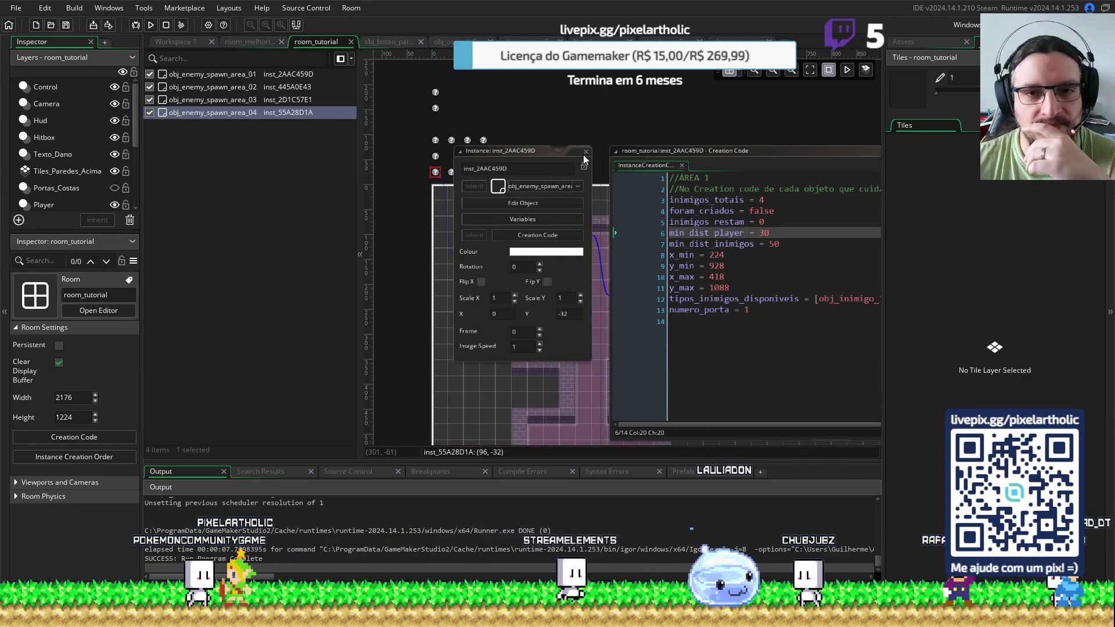
left_click(602, 152)
left_click(611, 151)
Test-run the game, then open the first spawn area instance's properties
mouse_move(724, 116)
left_mouse_down()
mouse_move(628, 122)
mouse_move(528, 94)
left_mouse_up()
key("F5")
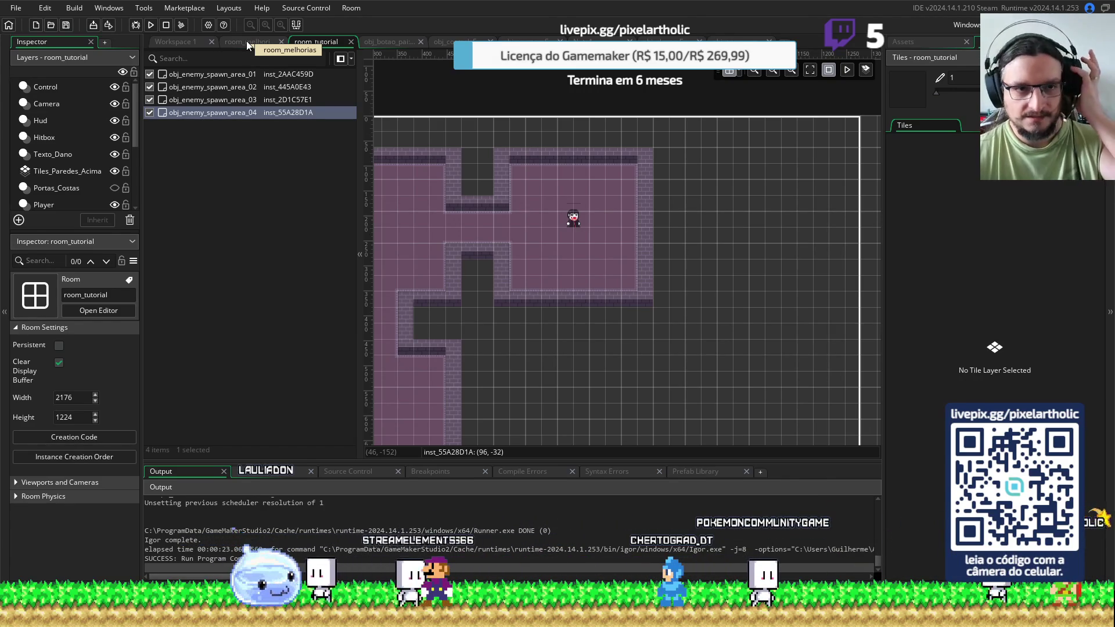
double_click(238, 78)
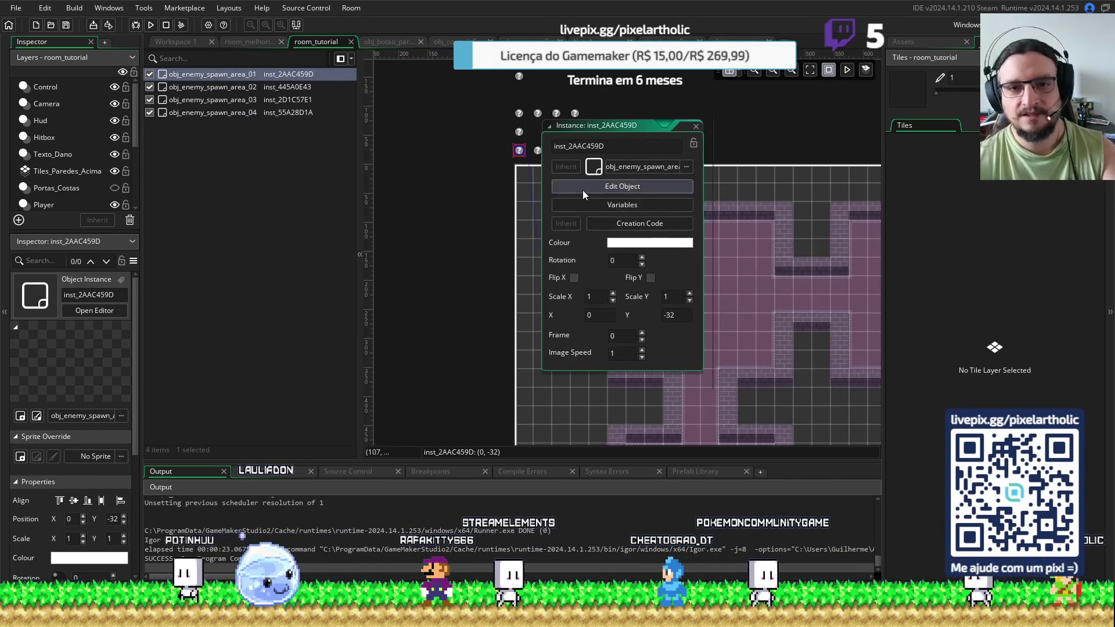
Change the first spawn area's creation code to min_dist_player = 50
left_click(621, 225)
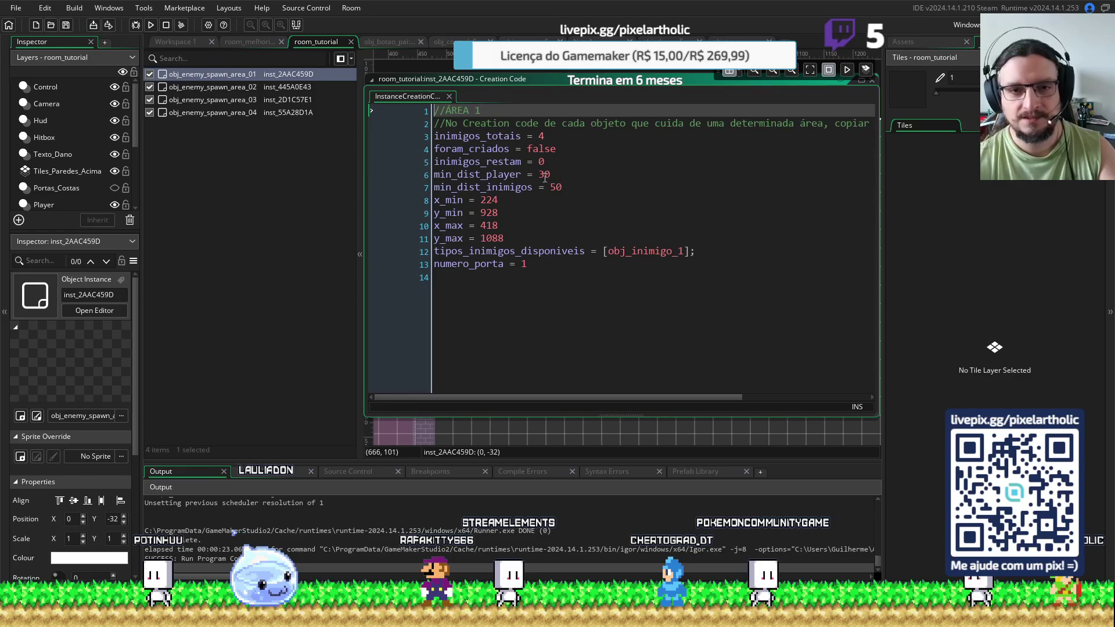
left_click(544, 175)
key("BackSpace")
type("5")
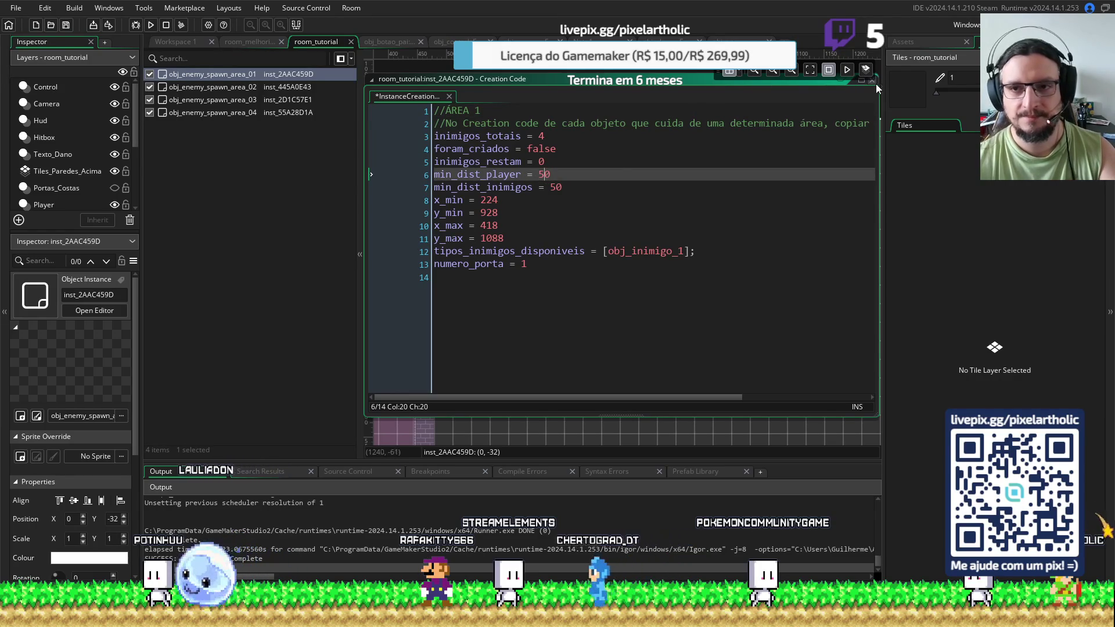
left_click(871, 83)
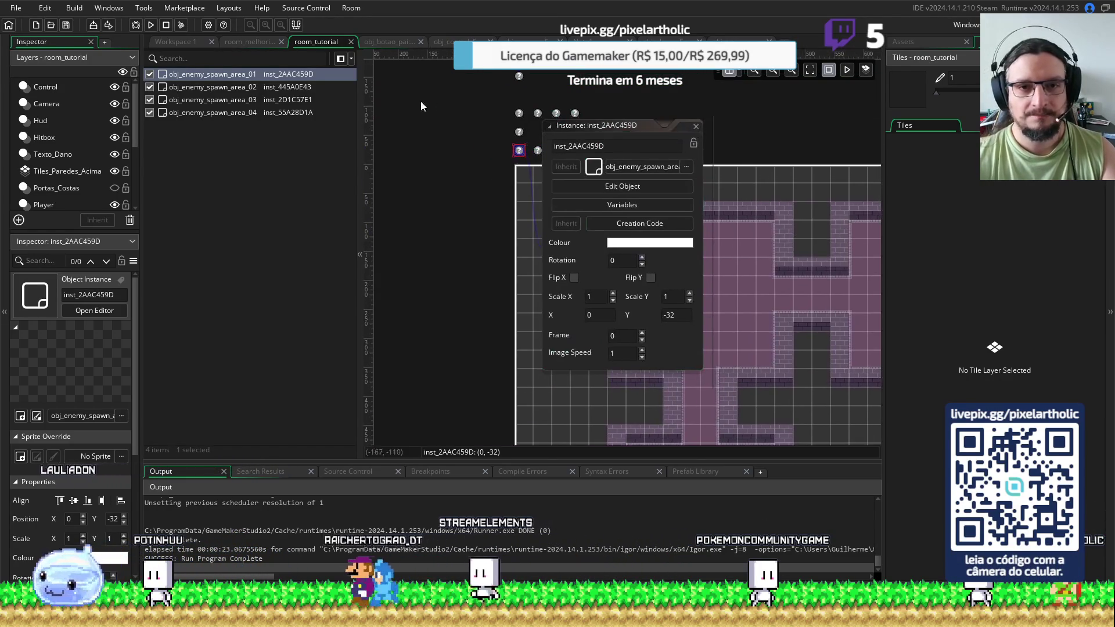
left_click(695, 125)
Change the second spawn area's creation code to min_dist_player = 50
left_click(209, 88)
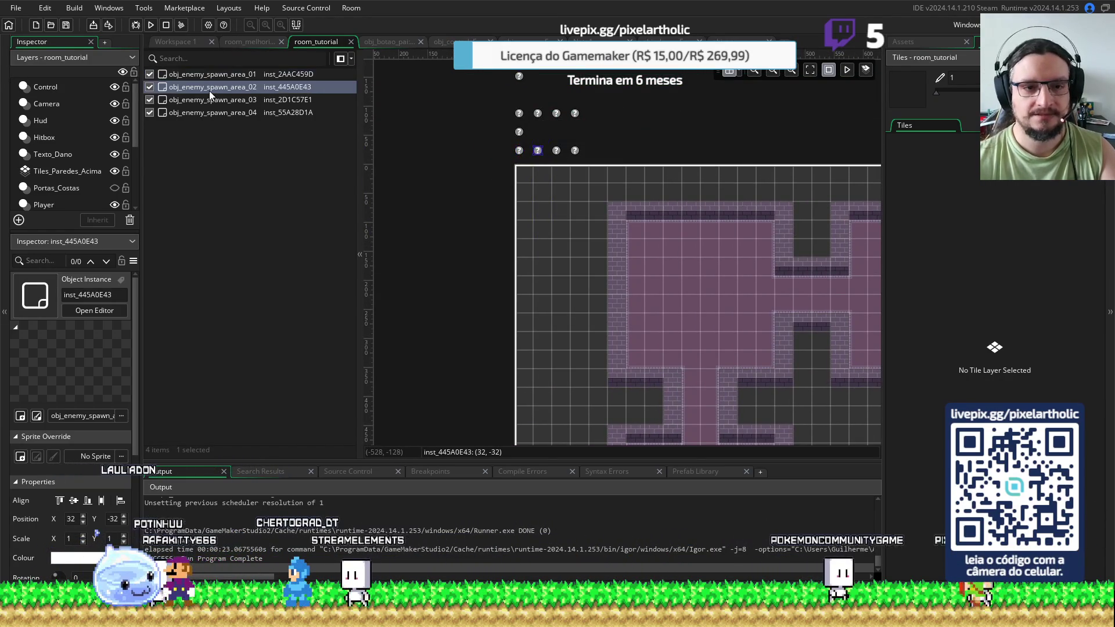
double_click(209, 91)
left_click(627, 221)
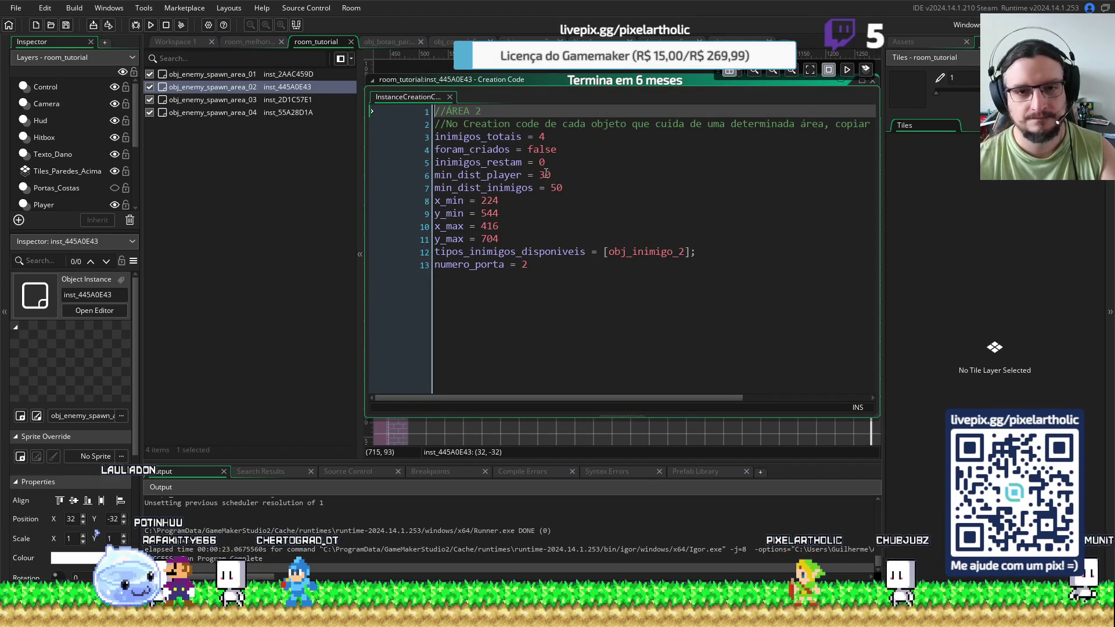
left_click(545, 174)
key("BackSpace")
type("5")
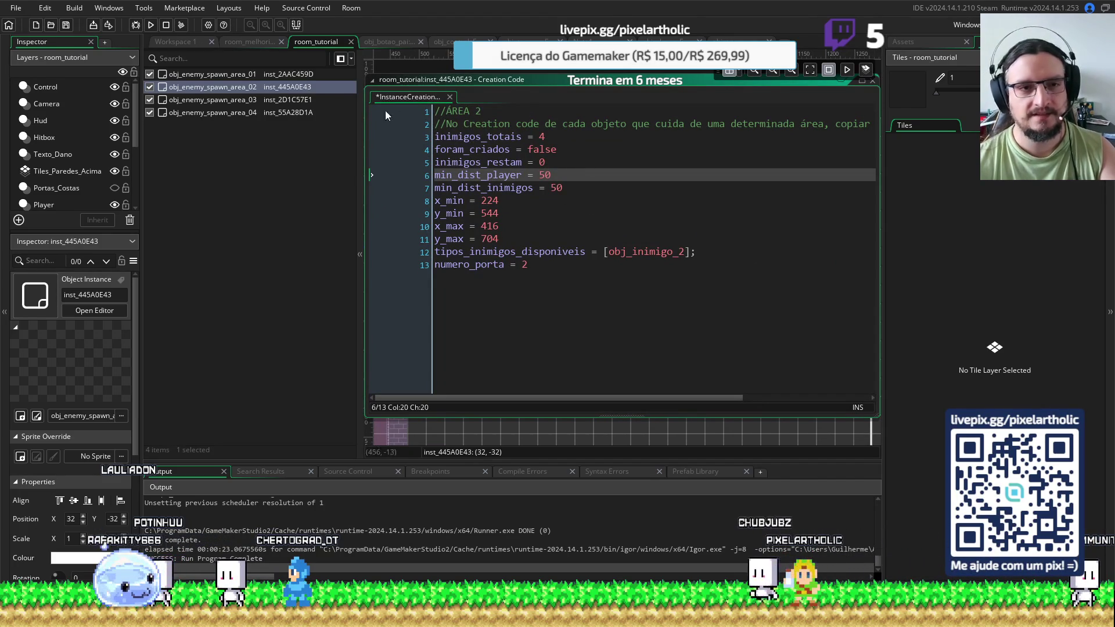
double_click(453, 80)
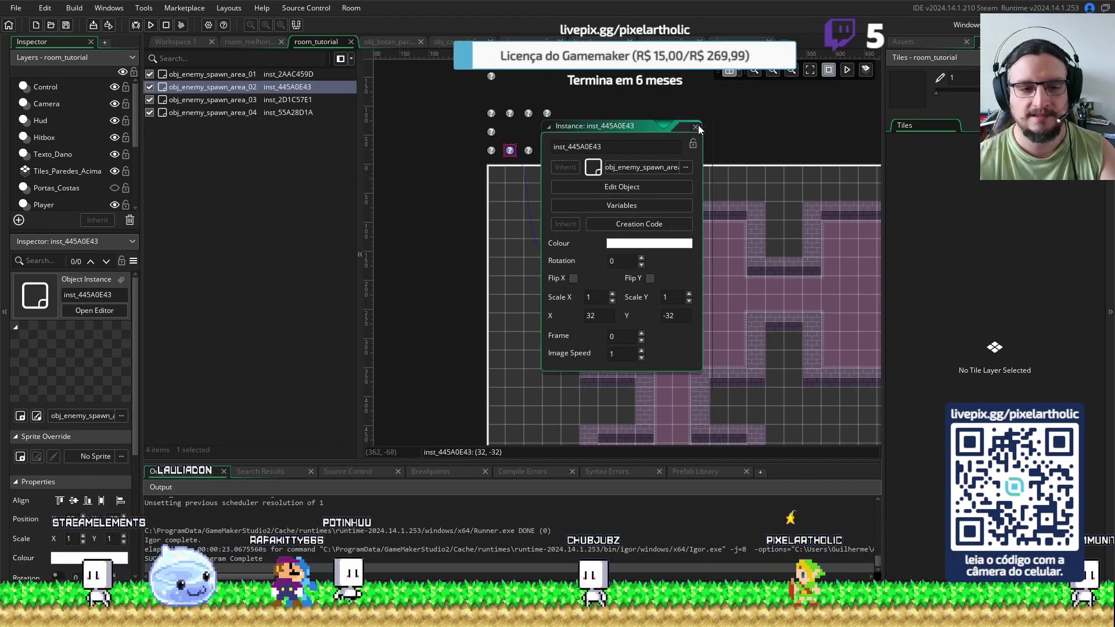
double_click(698, 124)
Set min_dist_player to 50 in the third spawn area's creation code
double_click(206, 102)
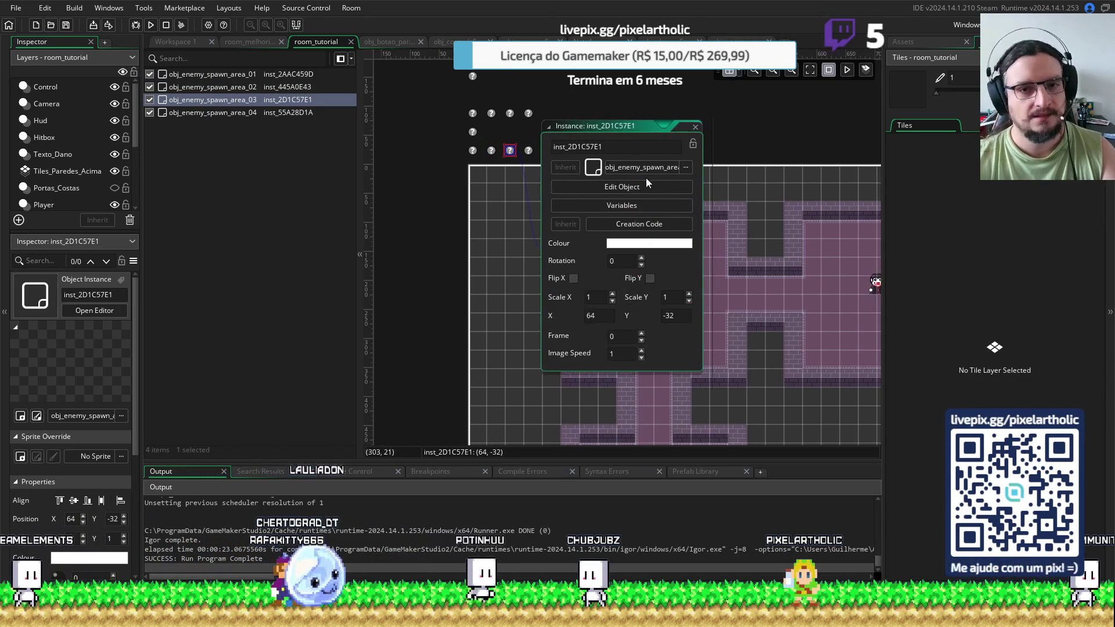
left_click(628, 222)
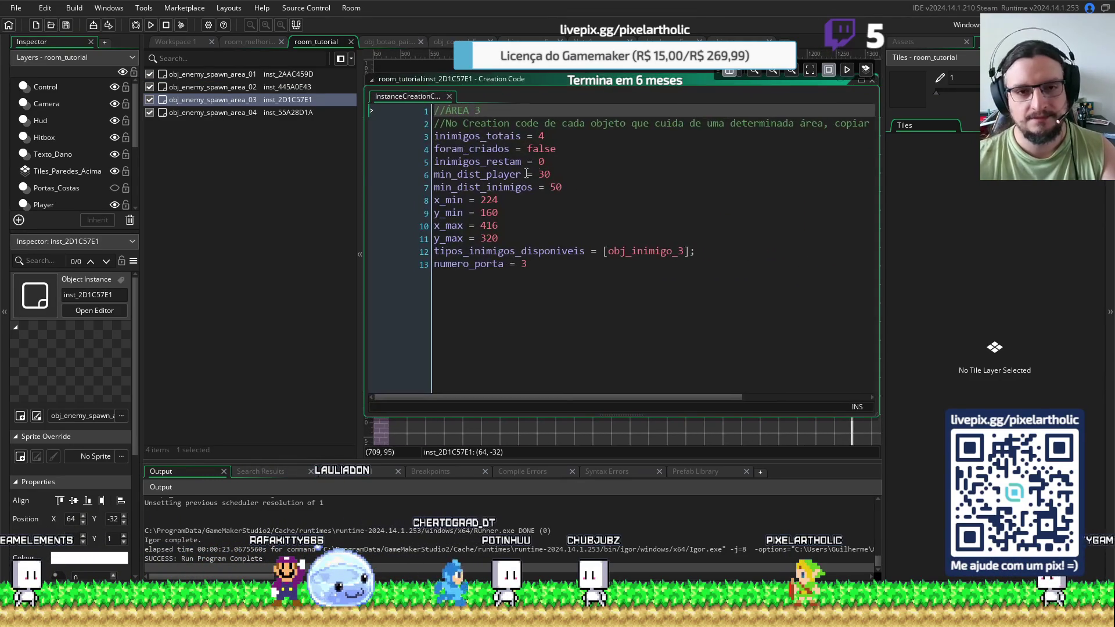
double_click(544, 174)
type("50")
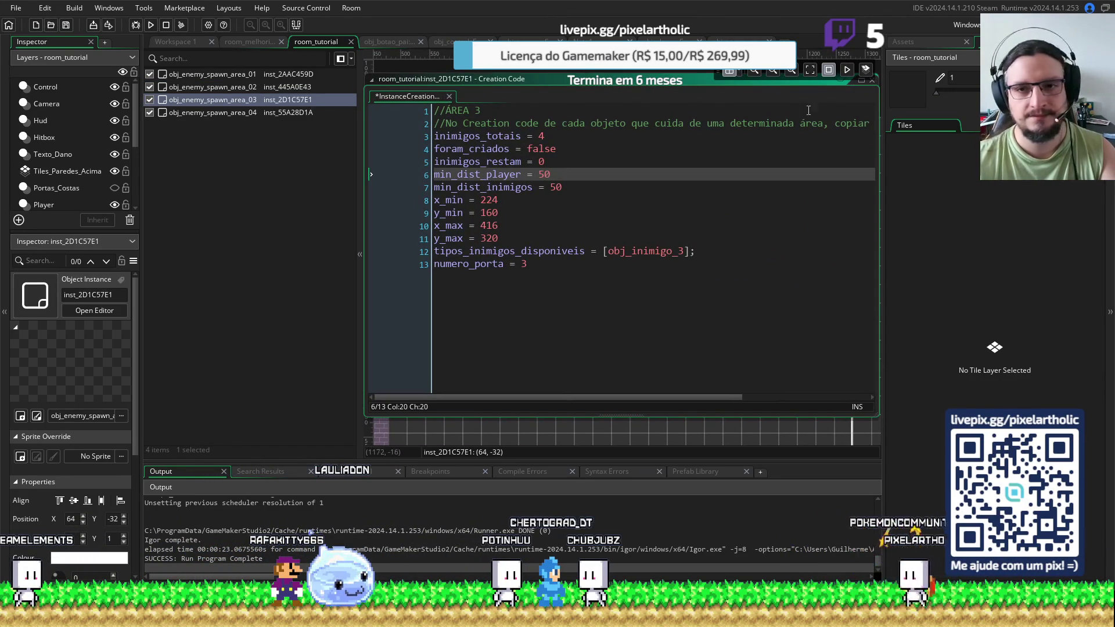
left_click(872, 82)
scroll(442, 122, "up", 3)
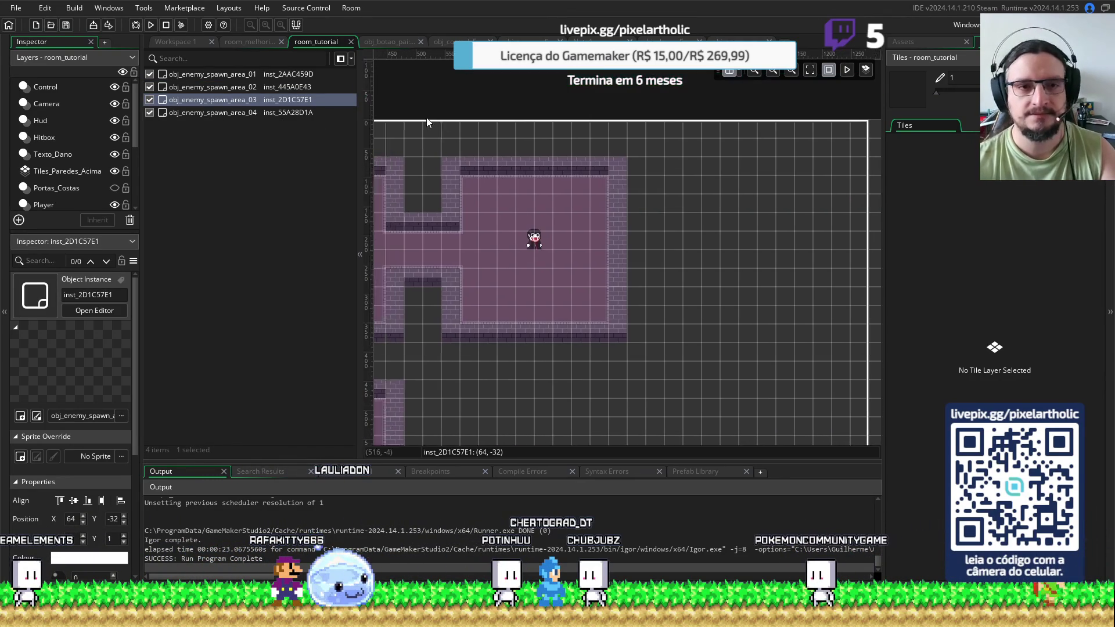
Set min_dist_player to 50 in the fourth spawn area's creation code
left_click(707, 130)
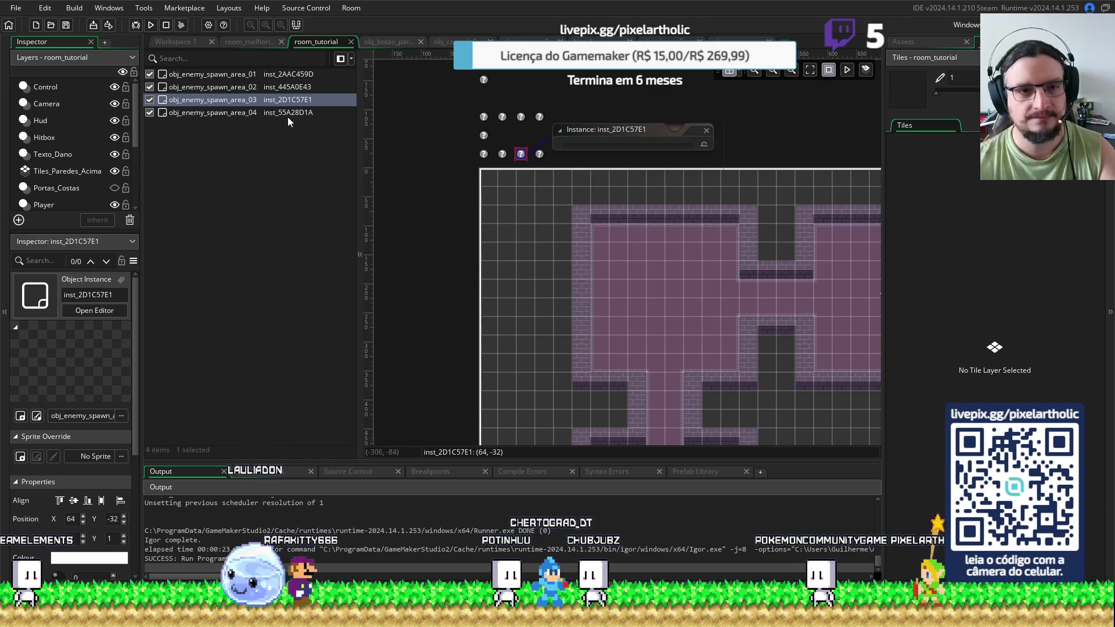
double_click(258, 113)
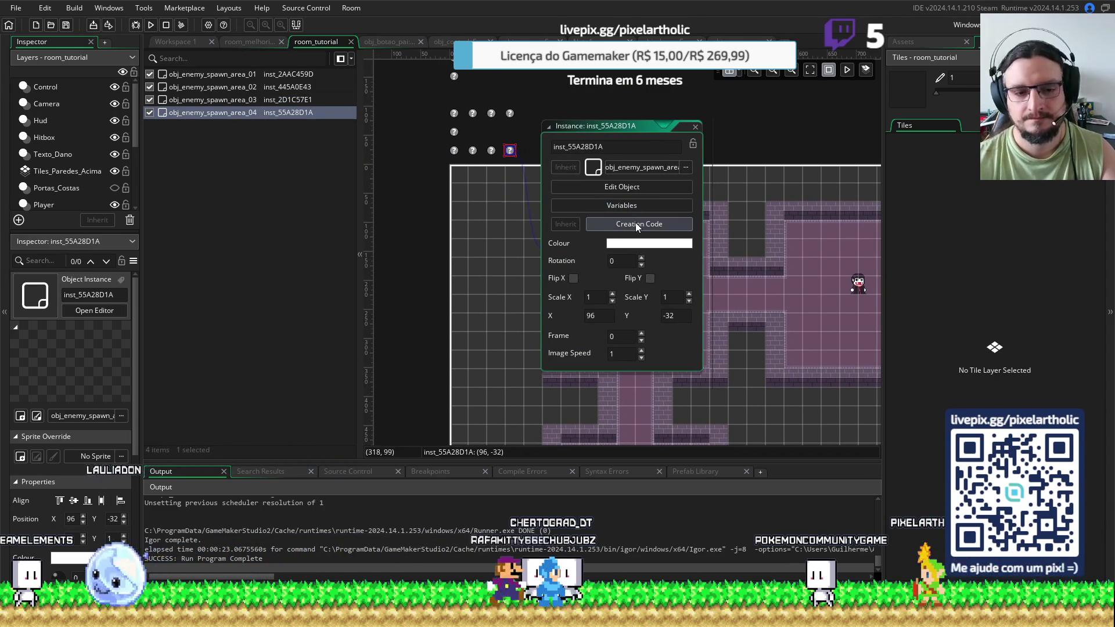
left_click(635, 223)
left_click(544, 175)
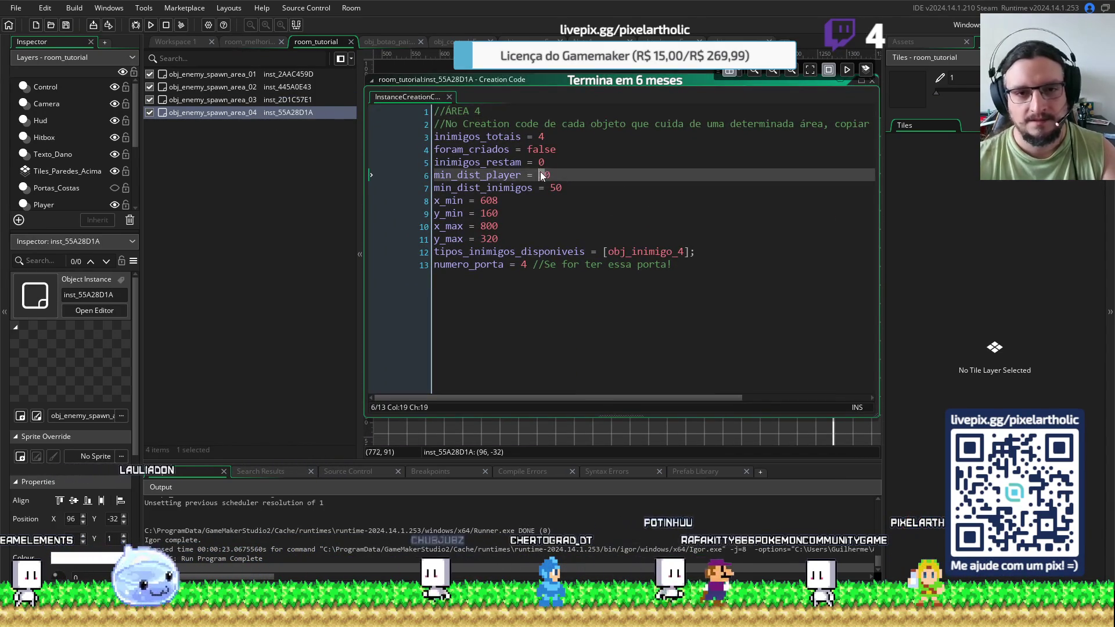
key("BackSpace")
type("5")
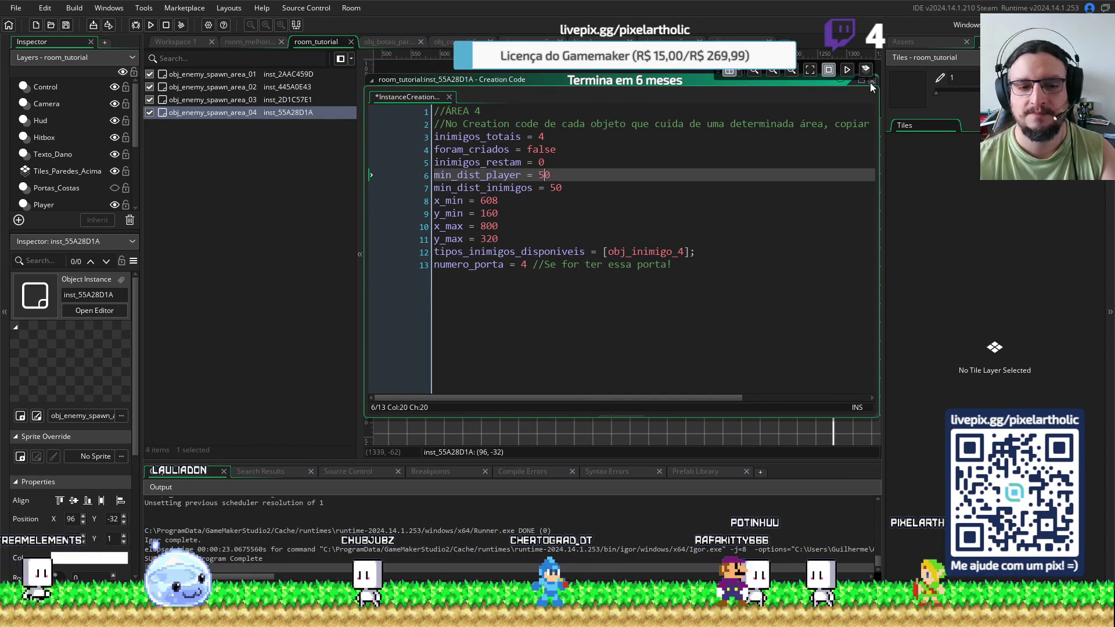
left_click(871, 81)
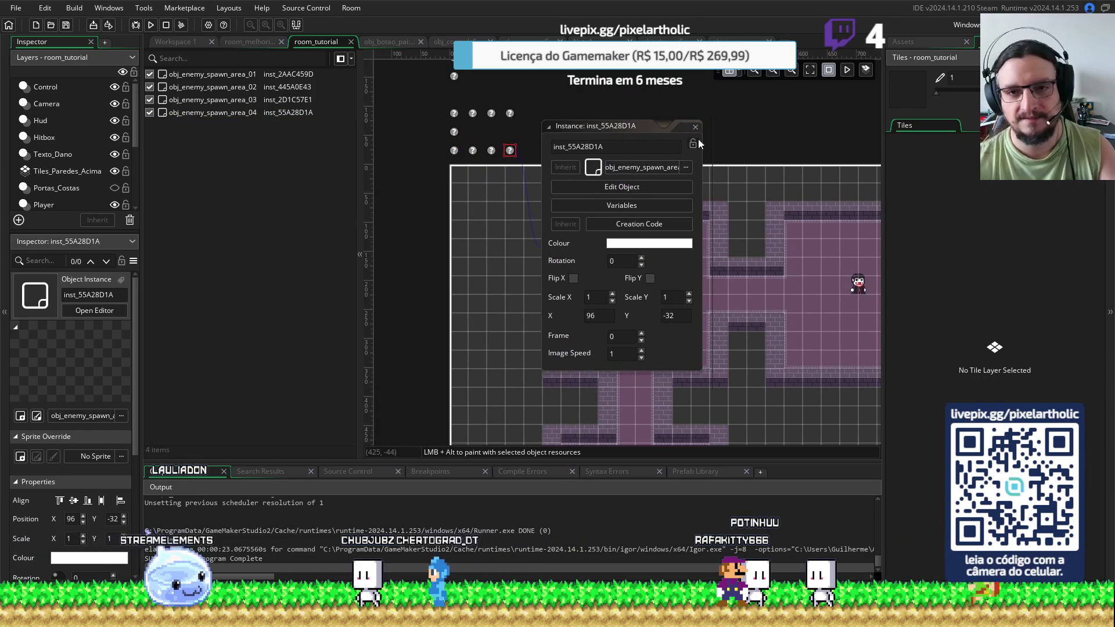
left_click(696, 127)
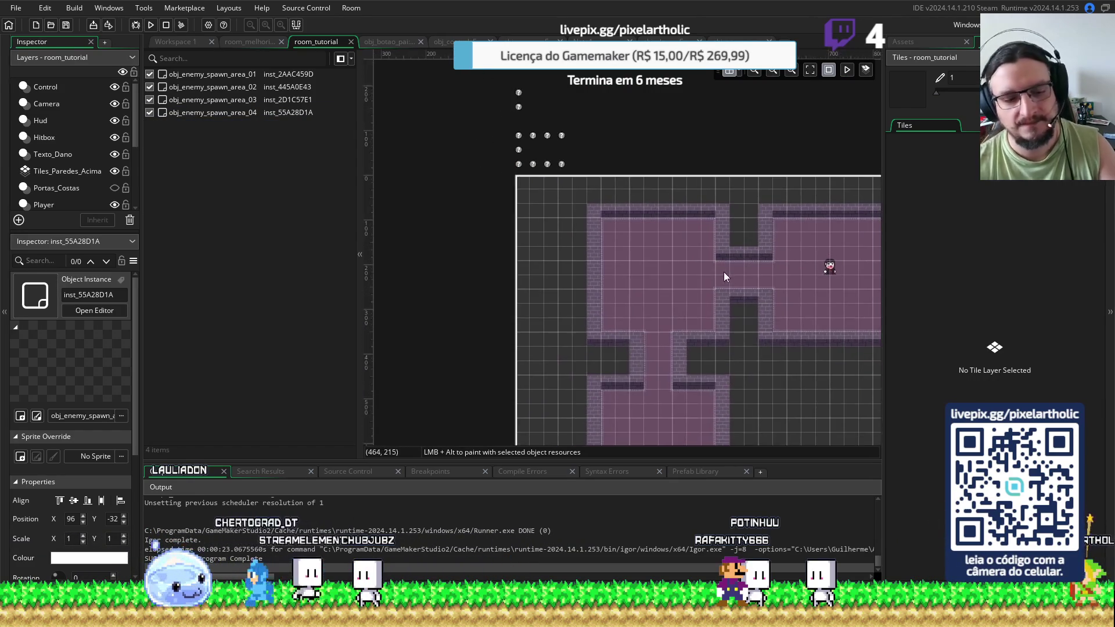
Test-run the game with the updated spawn distances
scroll(723, 272, "down", 2)
left_click_drag(628, 217, 602, 197)
key("F5")
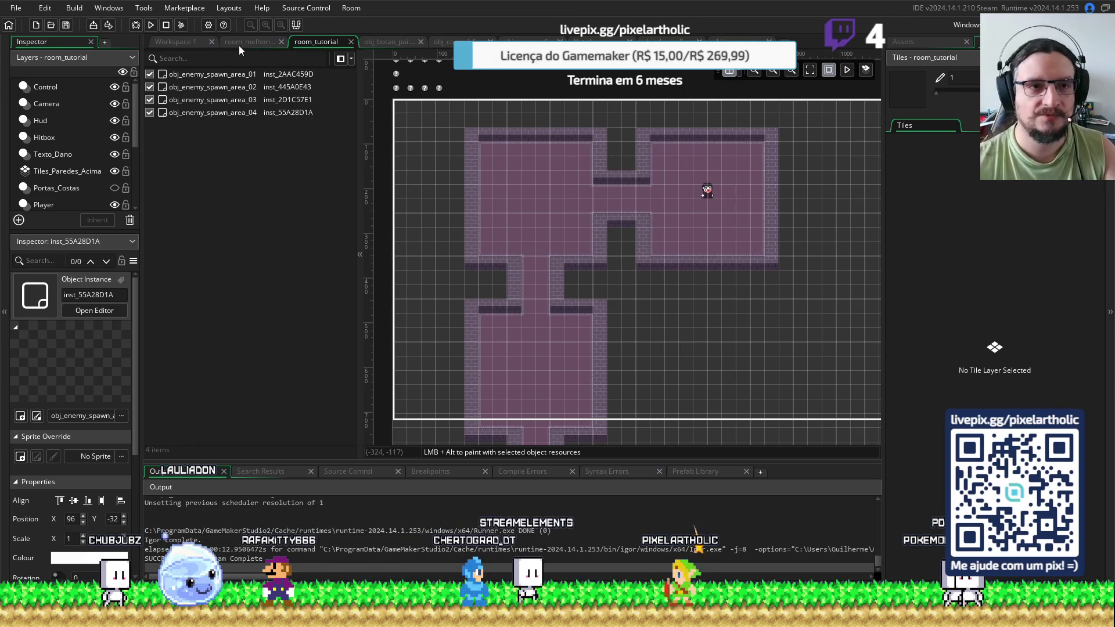
Move the player instance down into the lower room at 320, 1024 and run the game again
left_click_drag(358, 134, 284, 134)
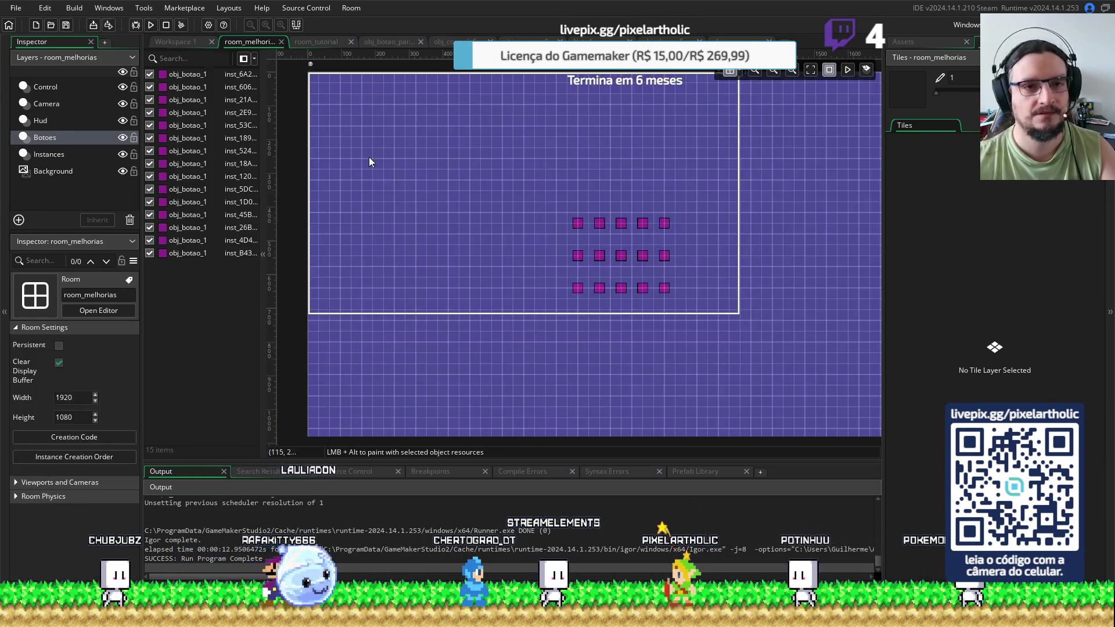
left_click(593, 328)
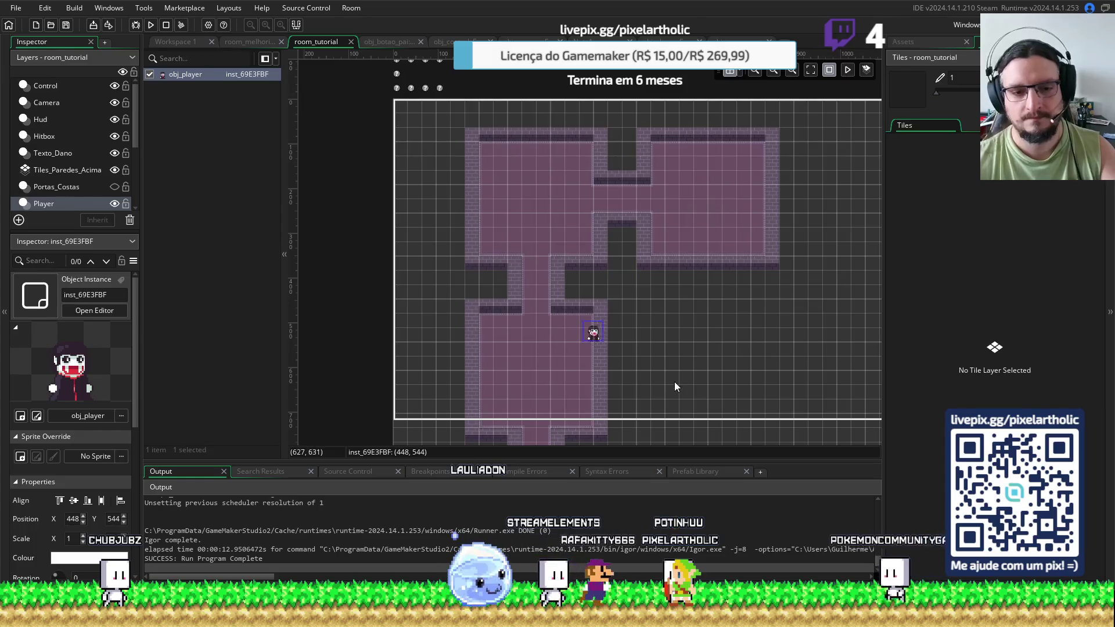
left_click_drag(672, 386, 694, 193)
mouse_move(611, 139)
left_mouse_down()
mouse_move(591, 311)
mouse_move(562, 391)
mouse_move(560, 349)
left_mouse_up()
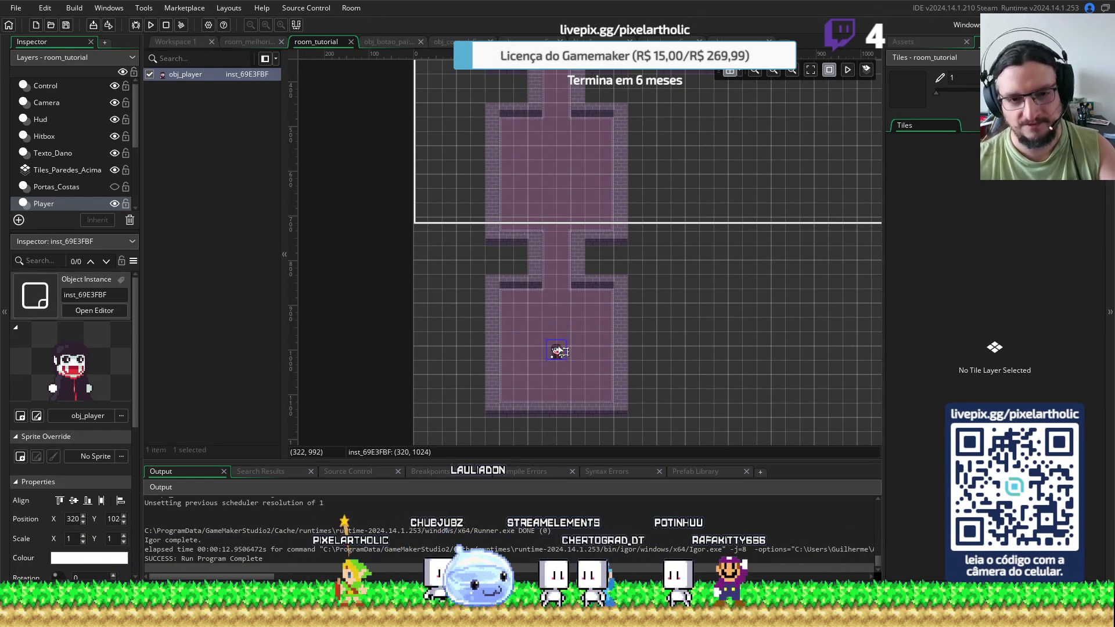
left_click(600, 330)
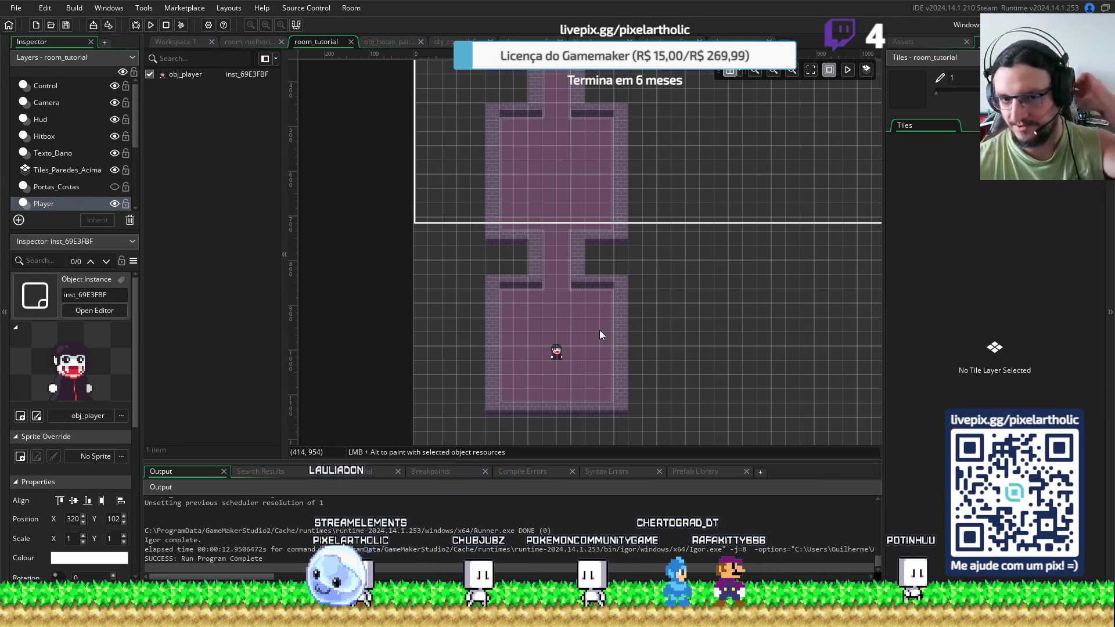
scroll(607, 334, "up", 2)
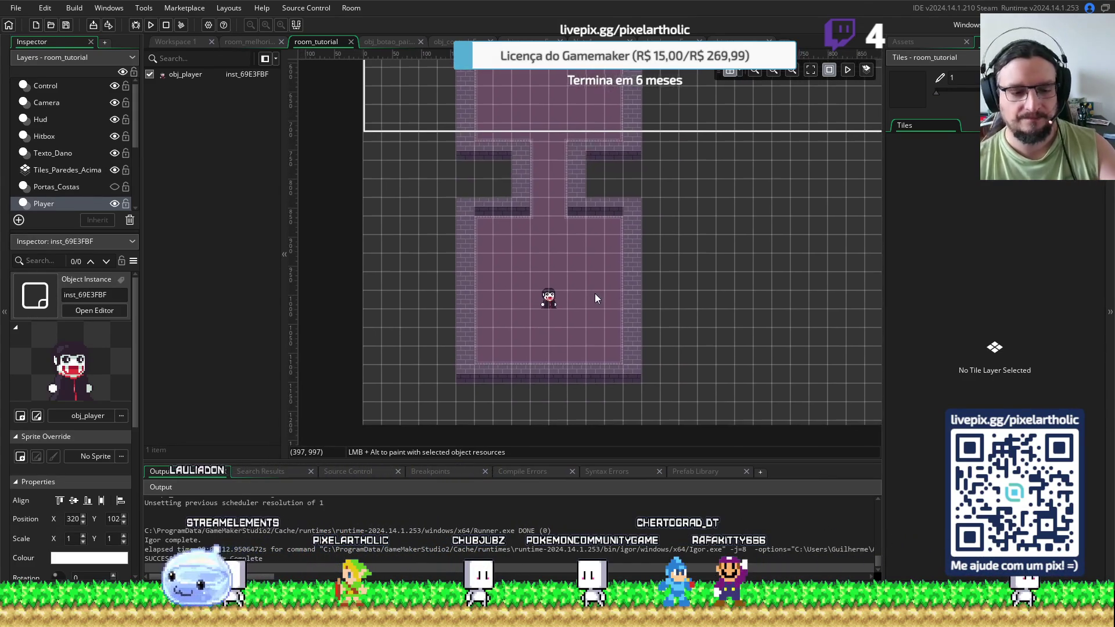
key("F5")
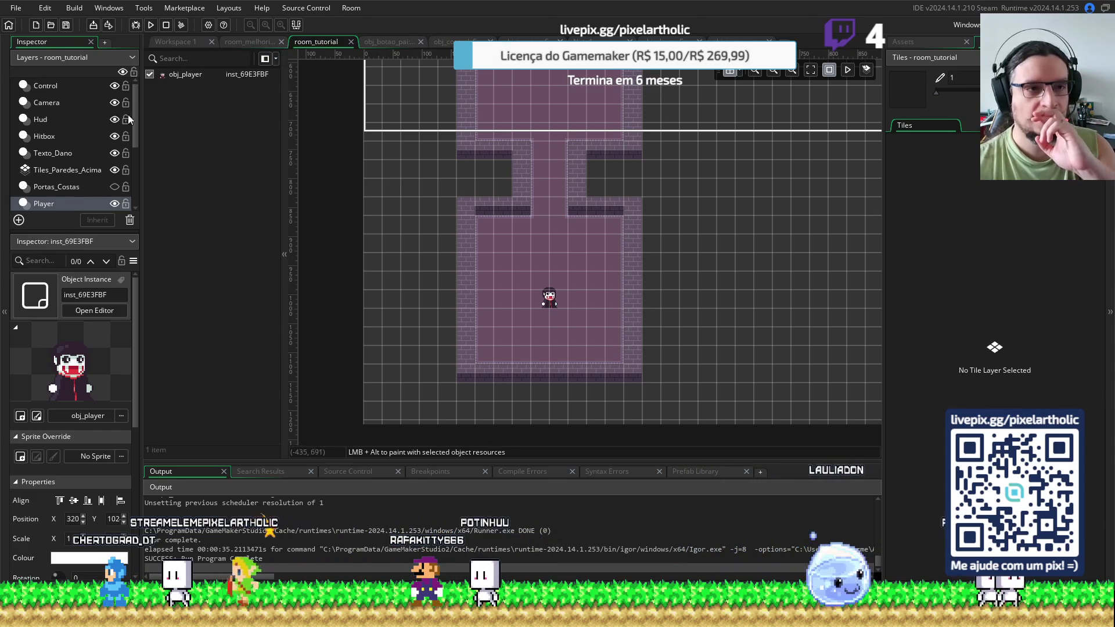
On the Inimigos layer, set the first spawn area's min_dist_player to 10 and test-run
scroll(51, 104, "down", 2)
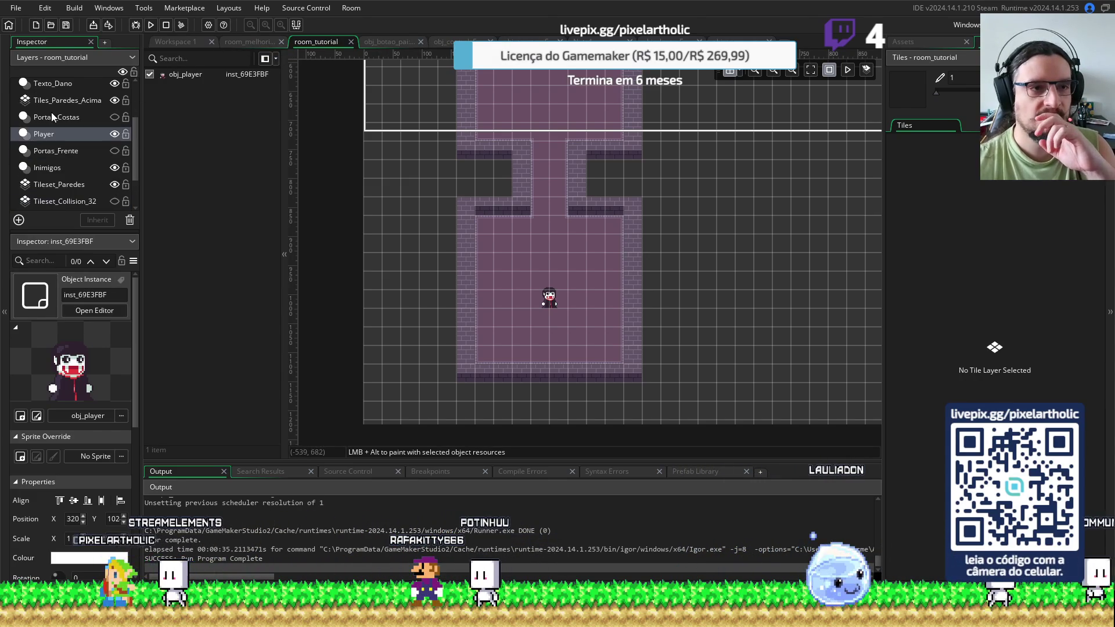
left_click(51, 168)
left_click(192, 75)
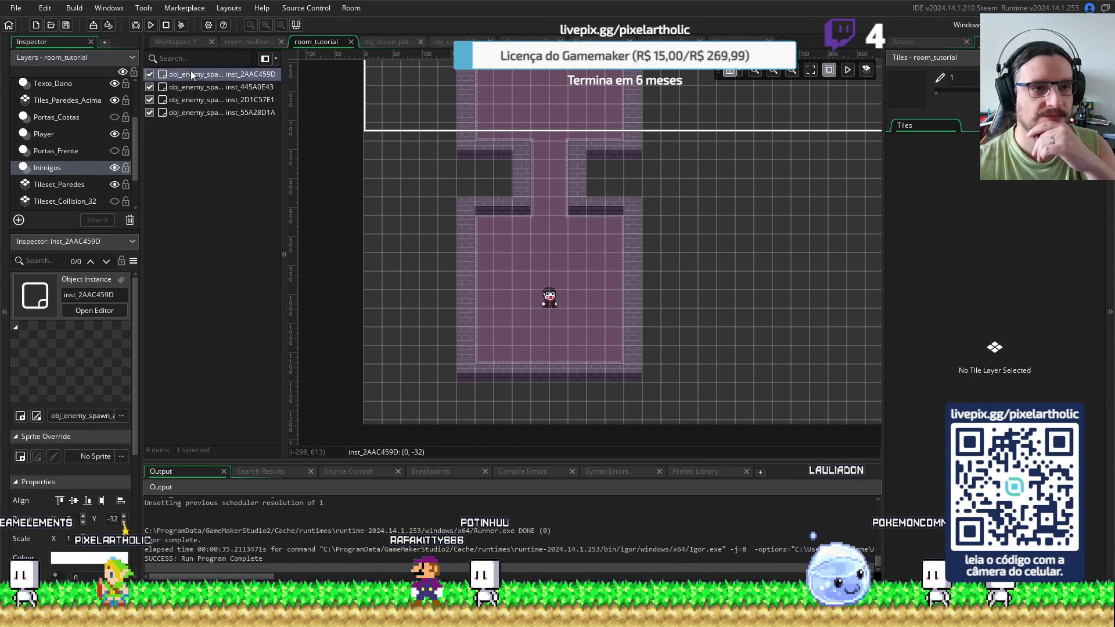
double_click(189, 75)
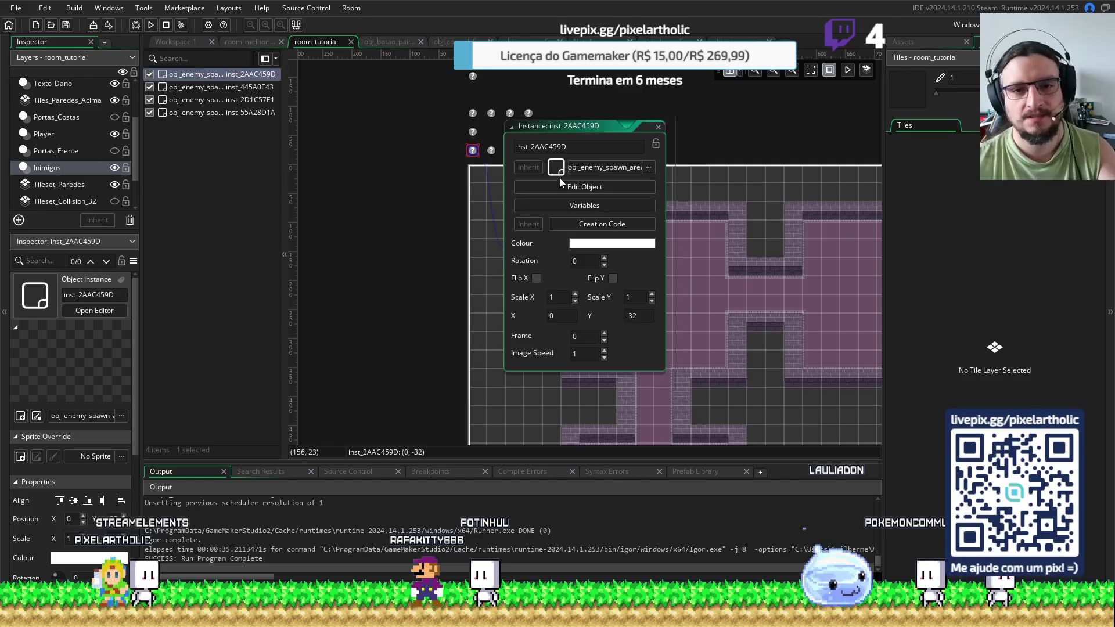
left_click(592, 224)
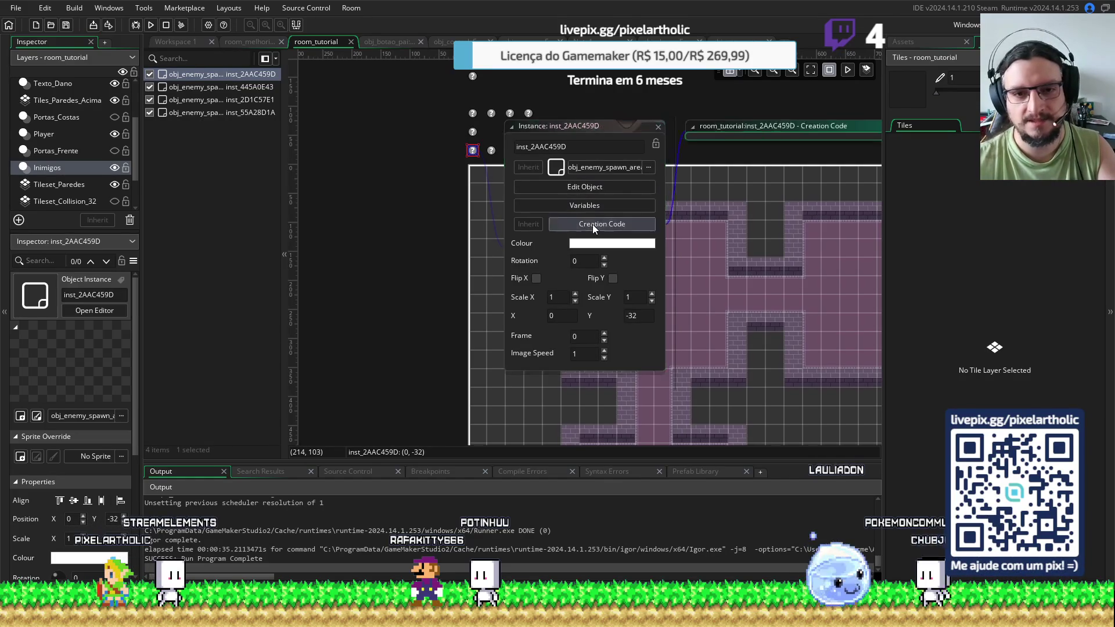
left_click(504, 175)
key("BackSpace")
type("10")
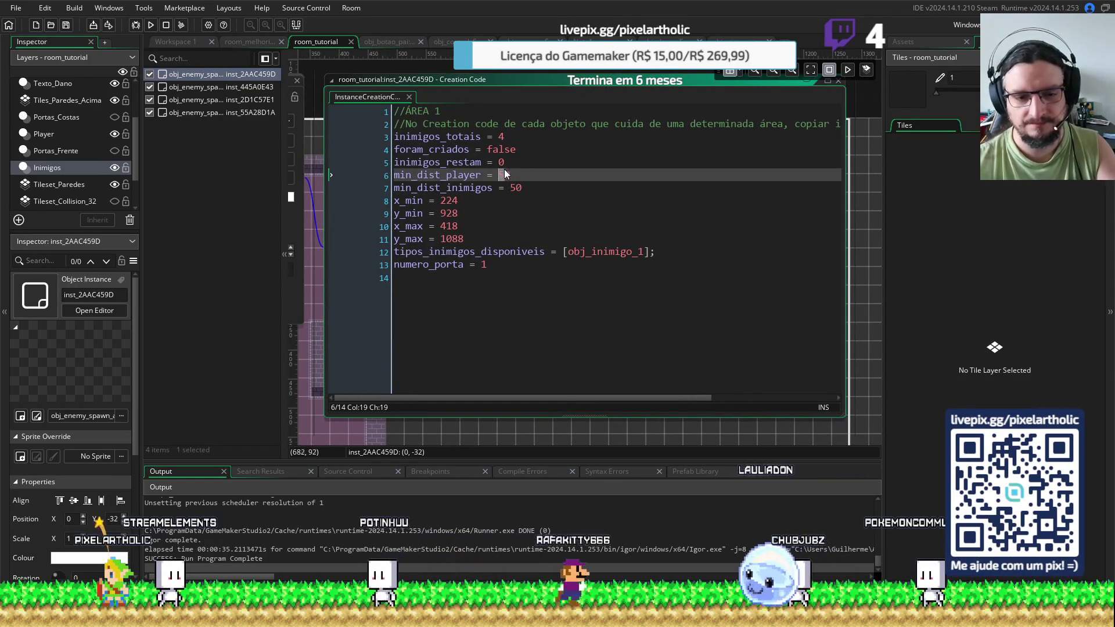
key("F5")
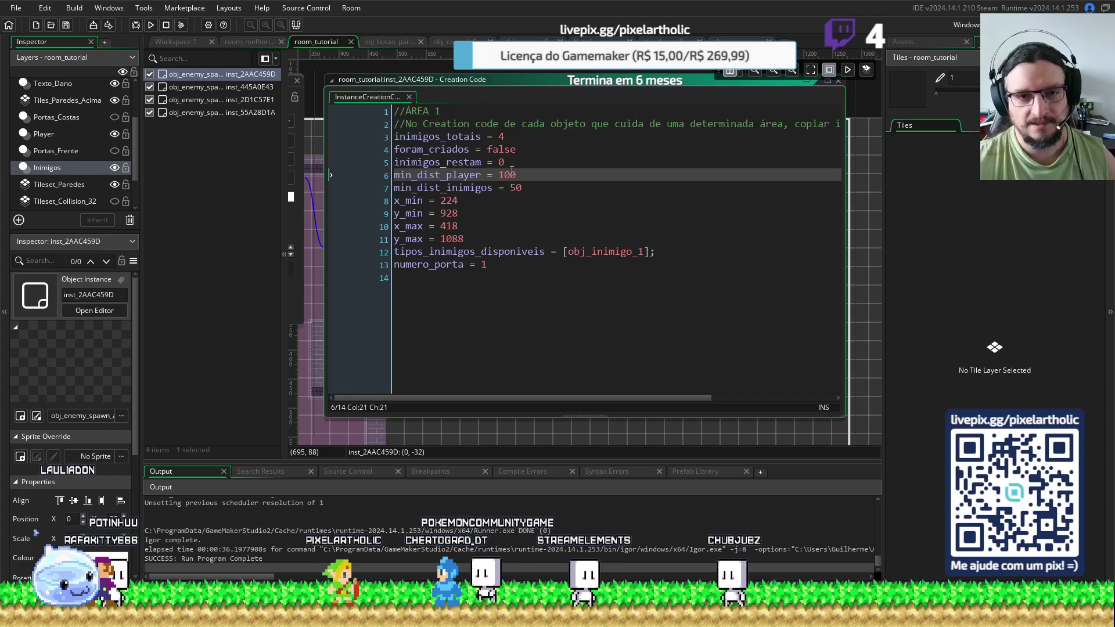
type("6")
Run again, then set min_dist_player to 80 for the first and second spawn areas
key("F5")
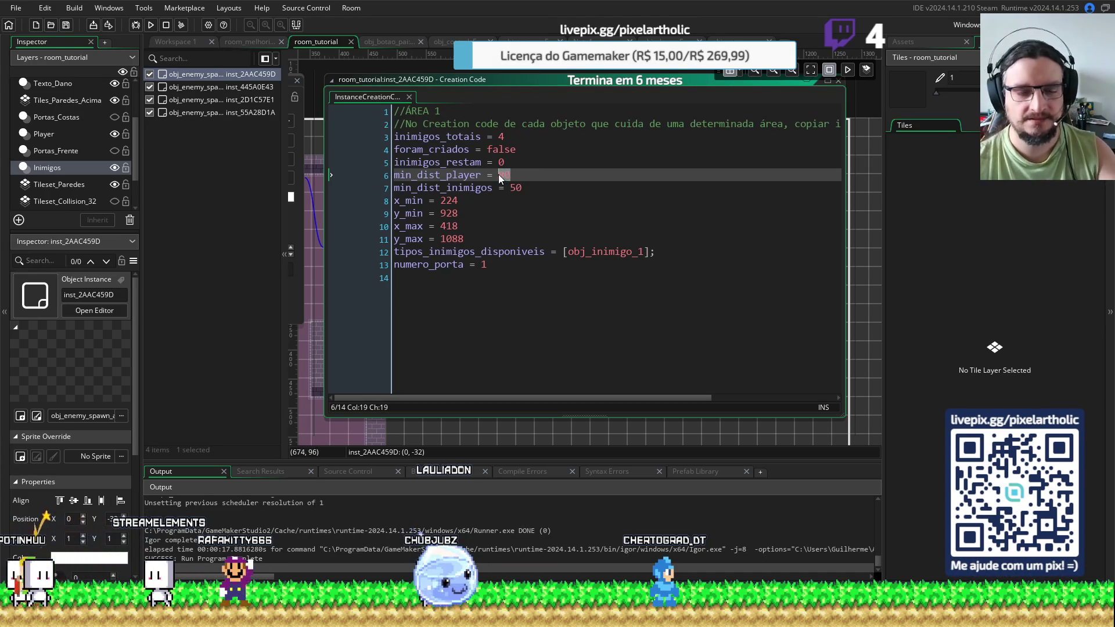
type("80")
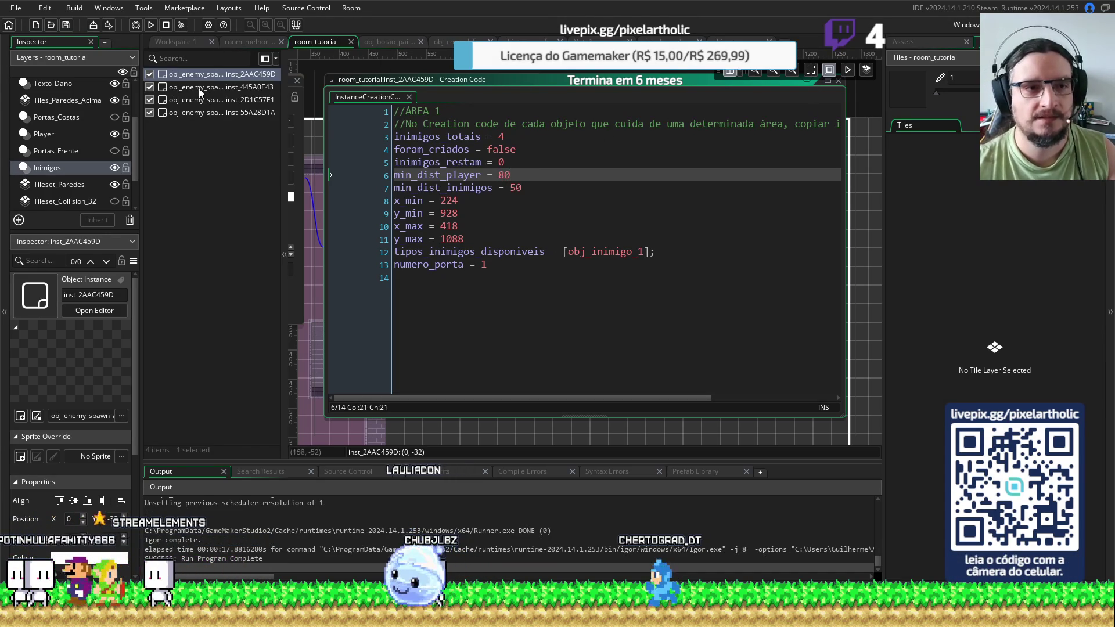
double_click(199, 89)
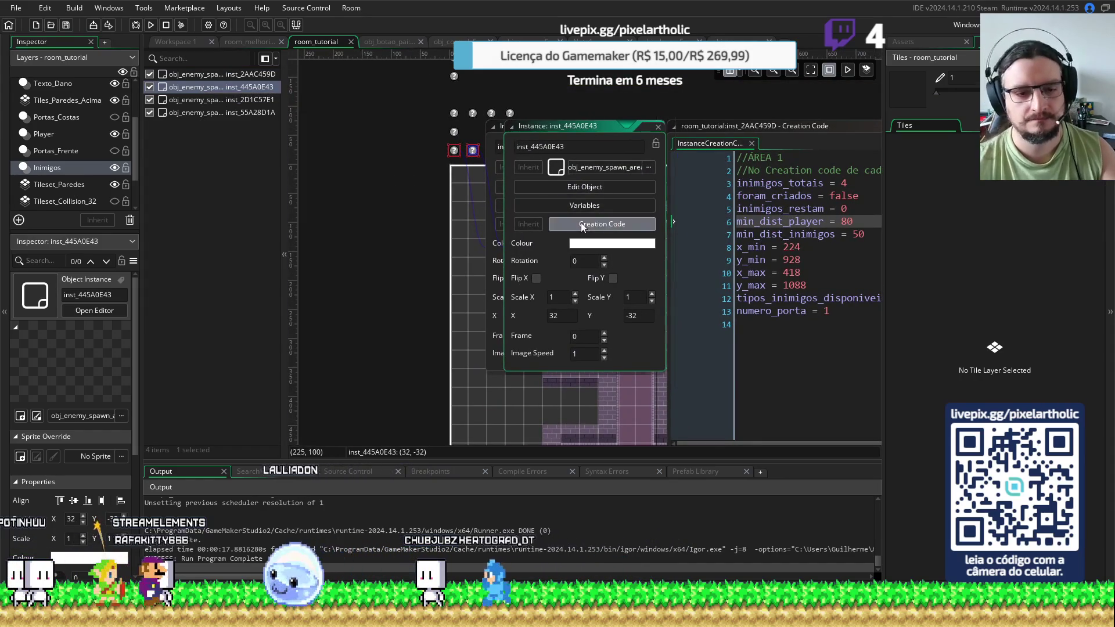
left_click(581, 224)
double_click(506, 175)
type("80")
Change the third and fourth spawn areas' min_dist_player to 80
double_click(178, 97)
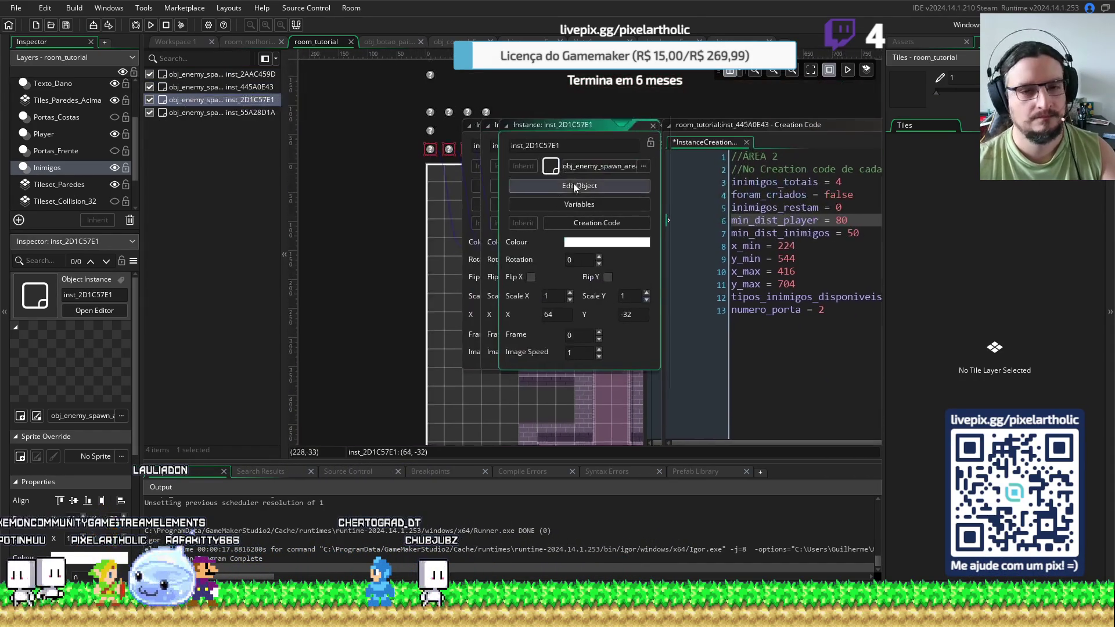
left_click(573, 224)
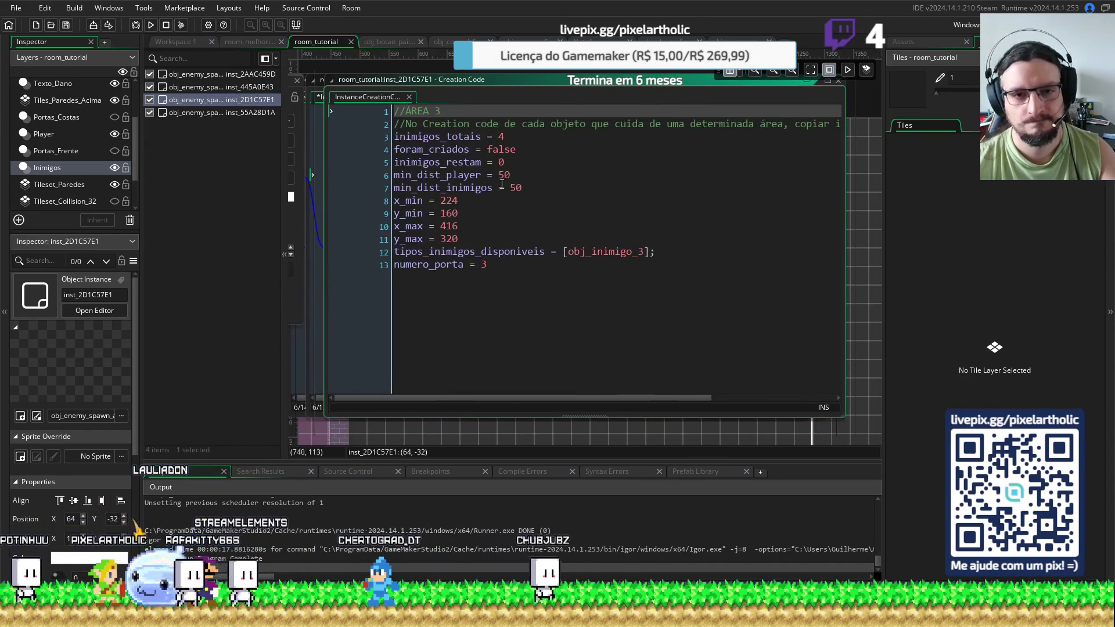
double_click(506, 175)
type("80")
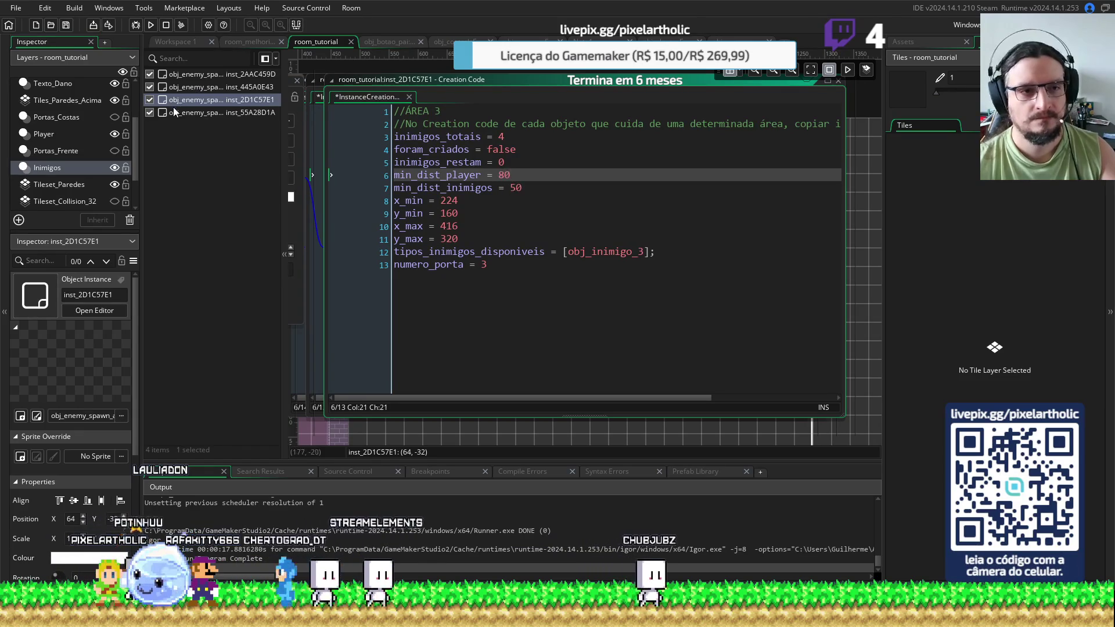
double_click(173, 109)
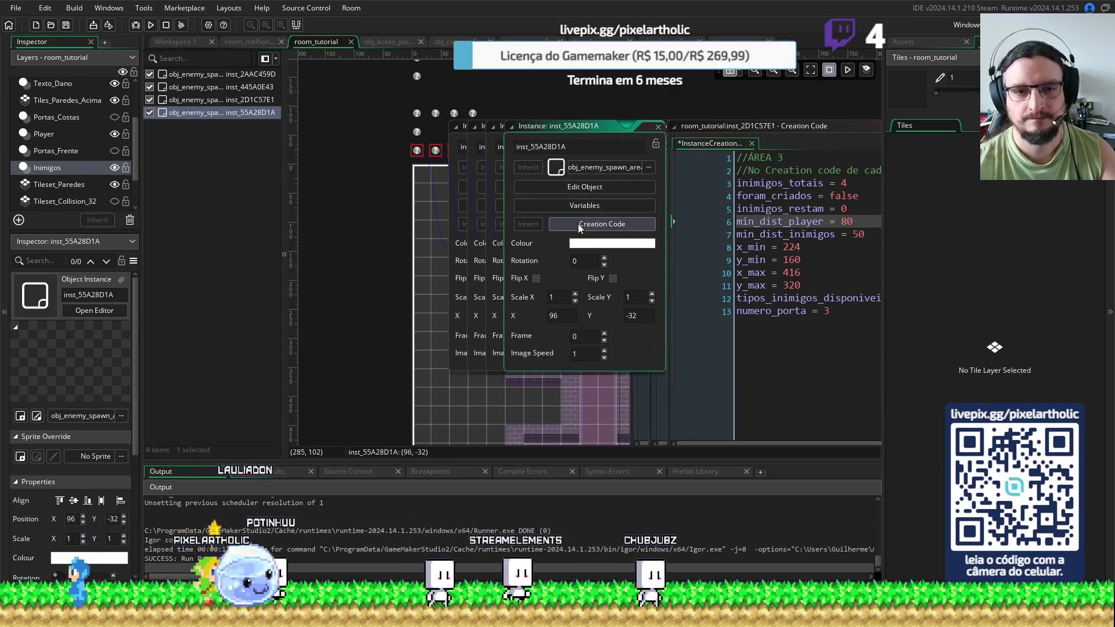
left_click(578, 226)
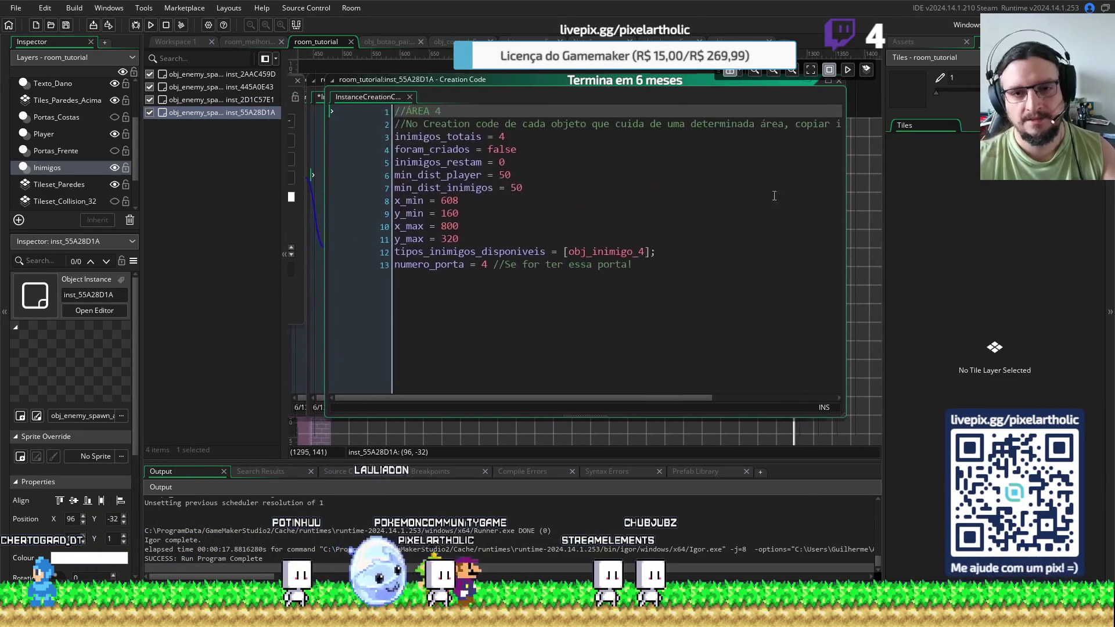
left_click(501, 176)
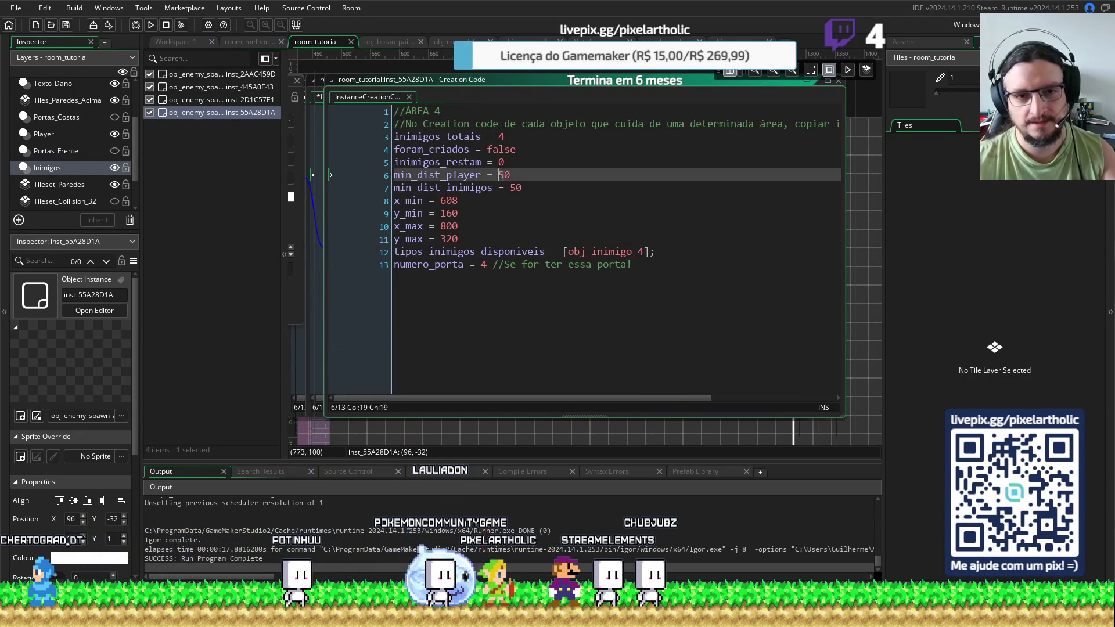
type("8")
Close all the stacked spawn-area Instance and Creation Code windows
left_click_drag(333, 63, 656, 159)
left_click(640, 178)
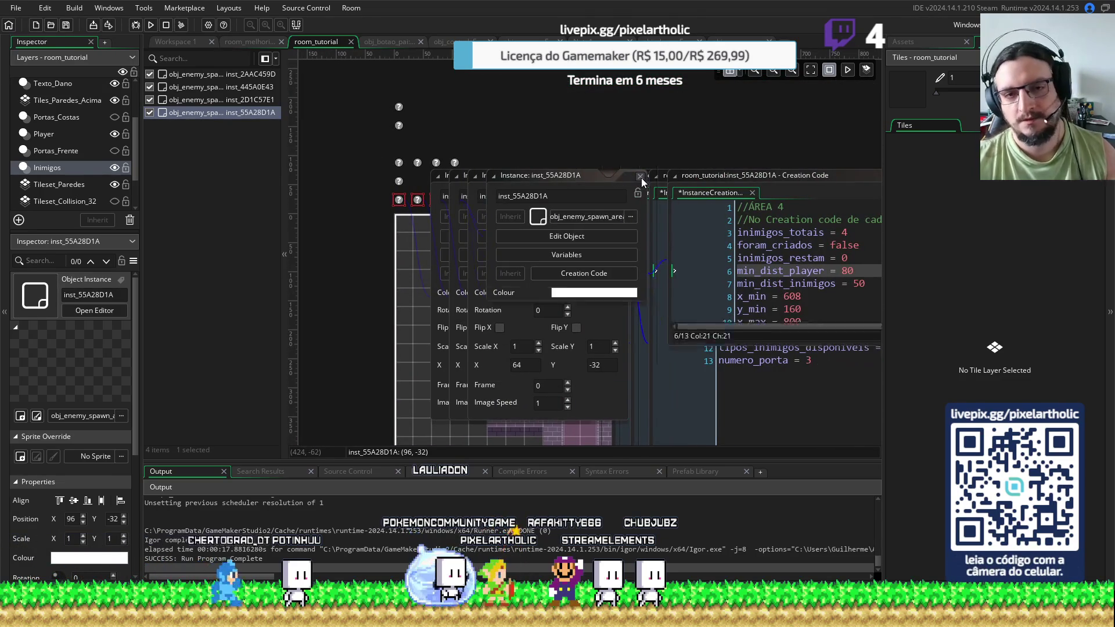
left_click(622, 177)
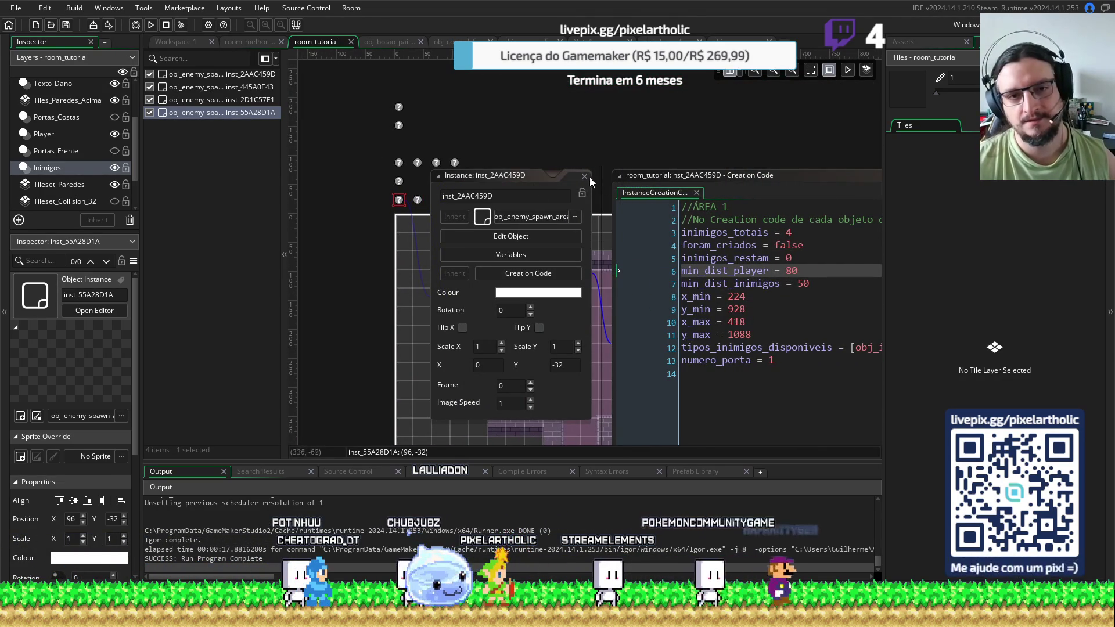
left_click(603, 176)
left_click(584, 176)
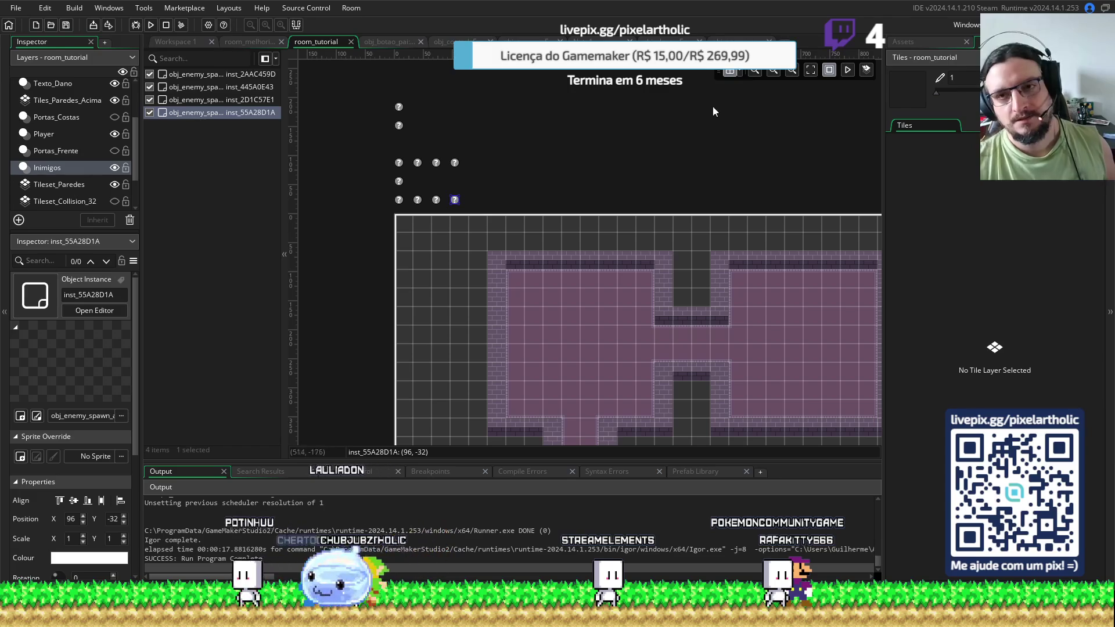
Drag a wooden door from the doors folder into the room's lower doorway
scroll(639, 194, "down", 3)
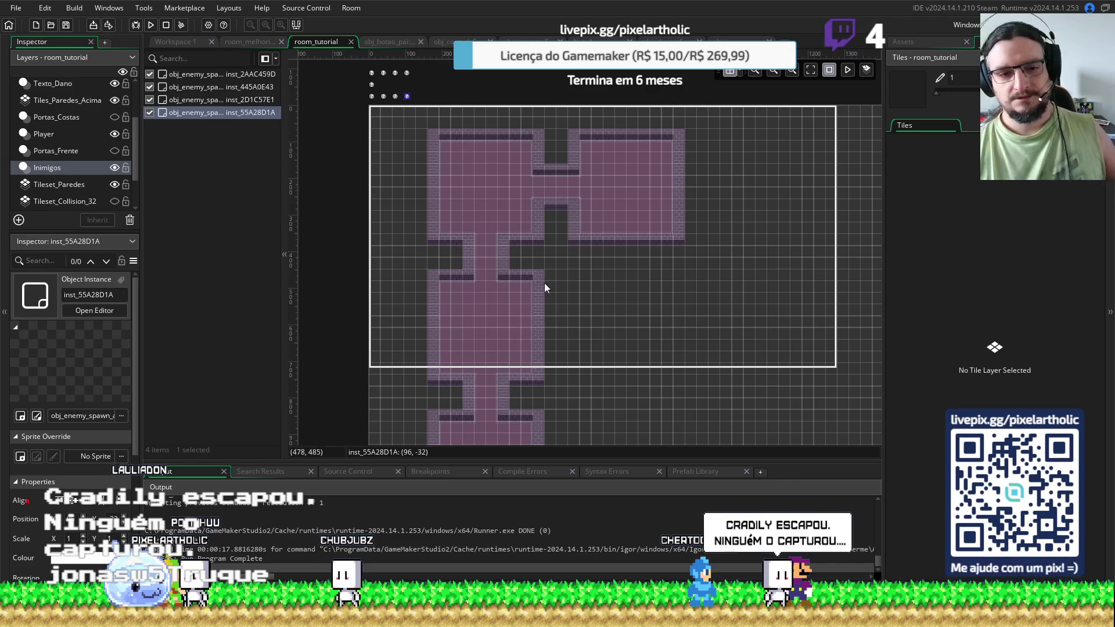
left_click_drag(521, 356, 558, 224)
scroll(560, 247, "up", 2)
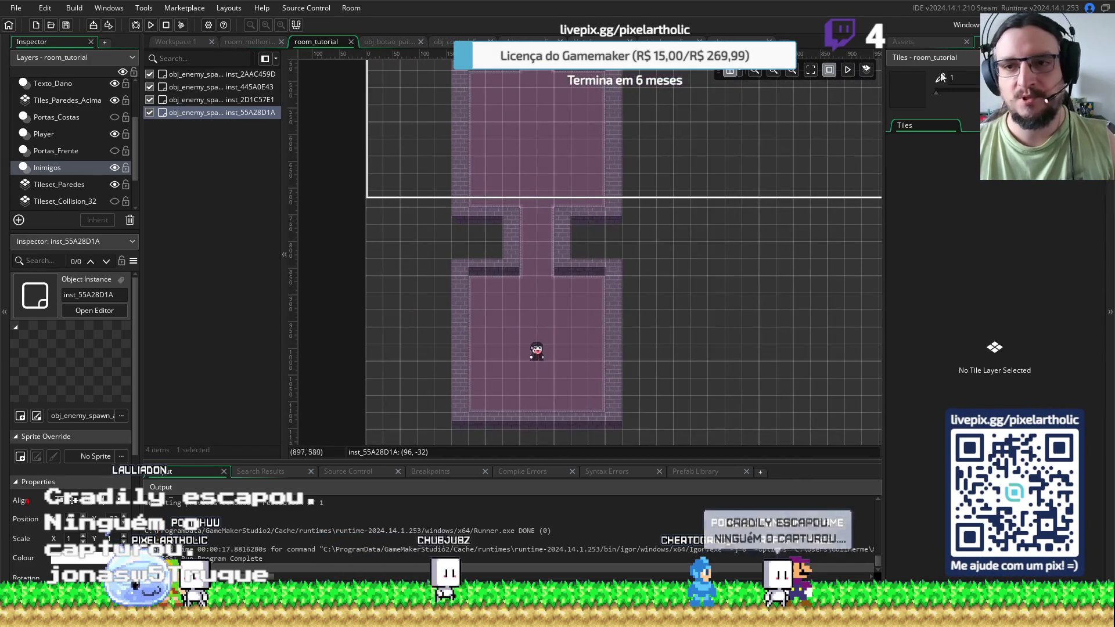
left_click(911, 43)
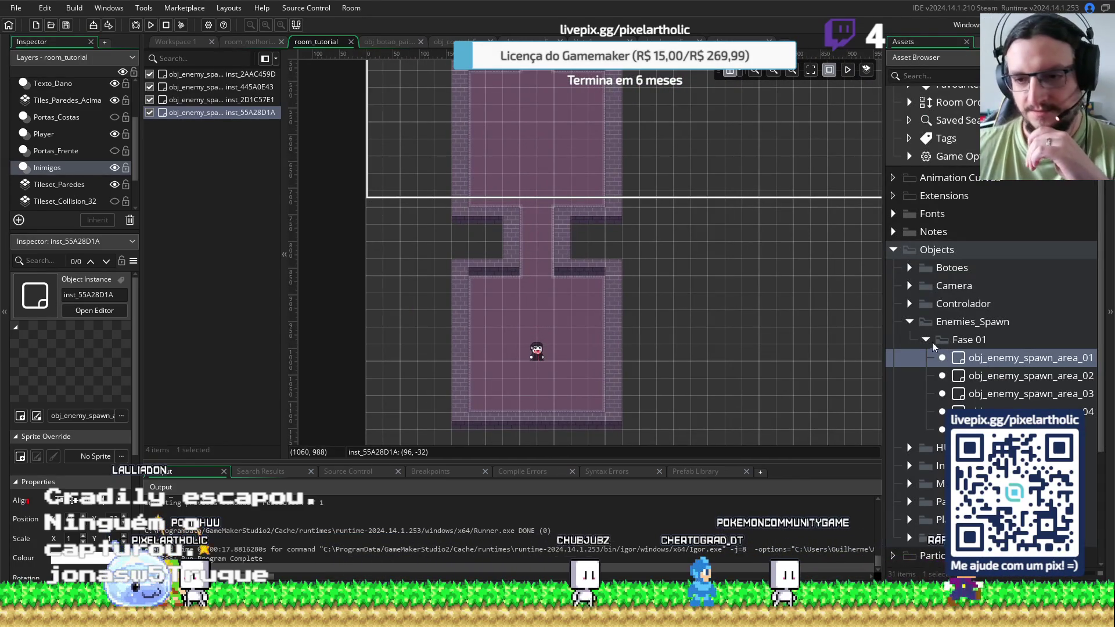
left_click(909, 322)
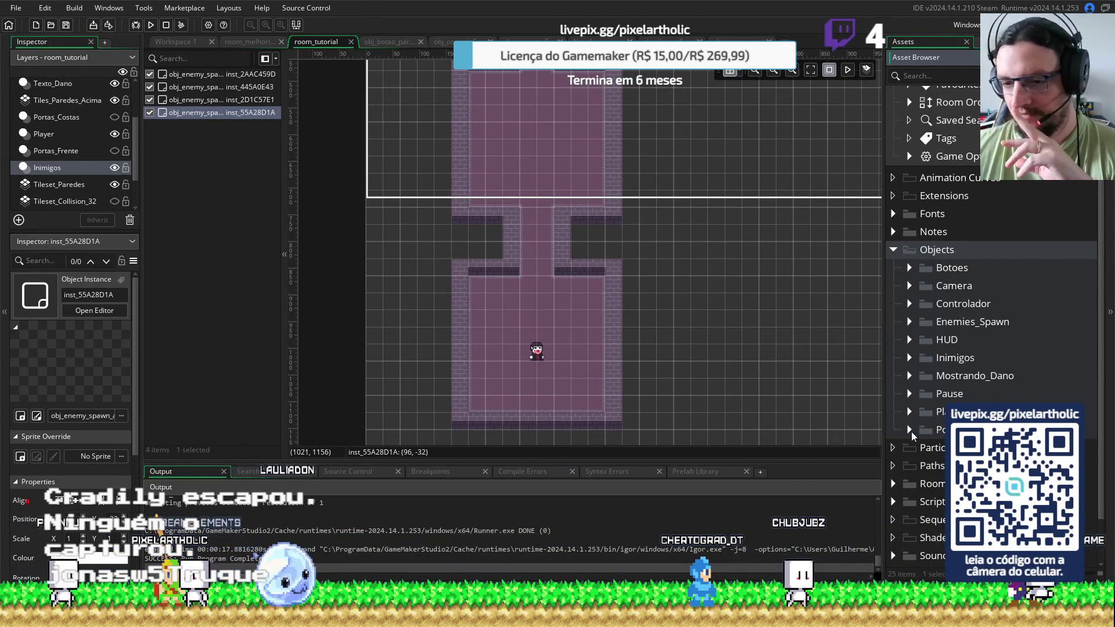
left_click(910, 431)
mouse_move(944, 504)
left_mouse_down()
mouse_move(568, 250)
mouse_move(537, 258)
left_mouse_up()
Select the new door instance and open the obj_porta_madeira_frente_01 object's code
mouse_move(619, 174)
left_mouse_down()
mouse_move(639, 172)
mouse_move(657, 279)
left_mouse_up()
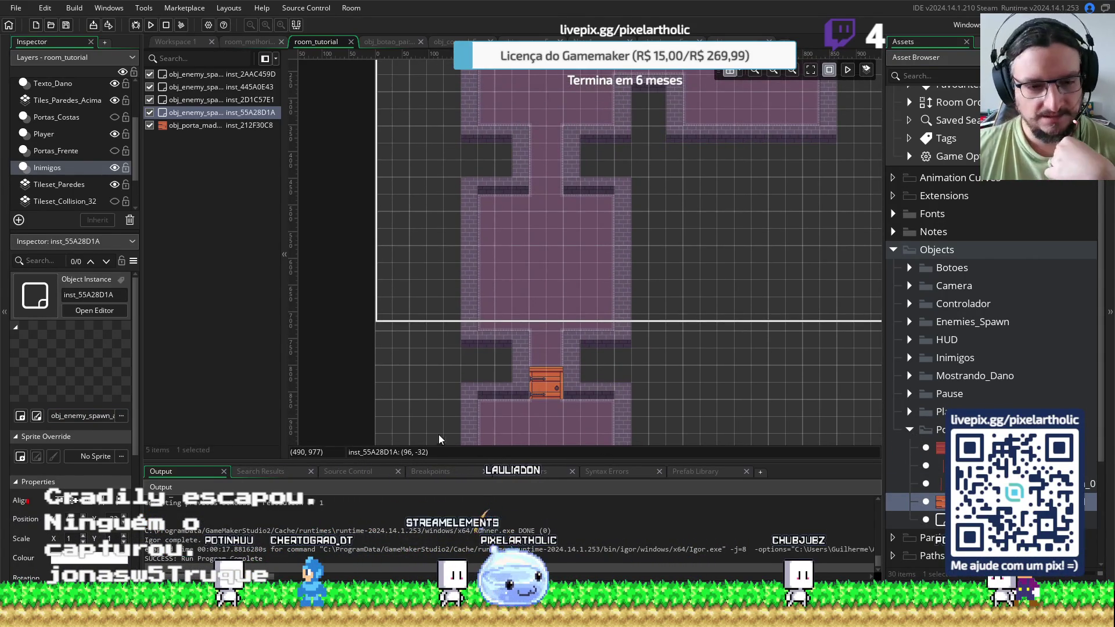
scroll(76, 501, "down", 3)
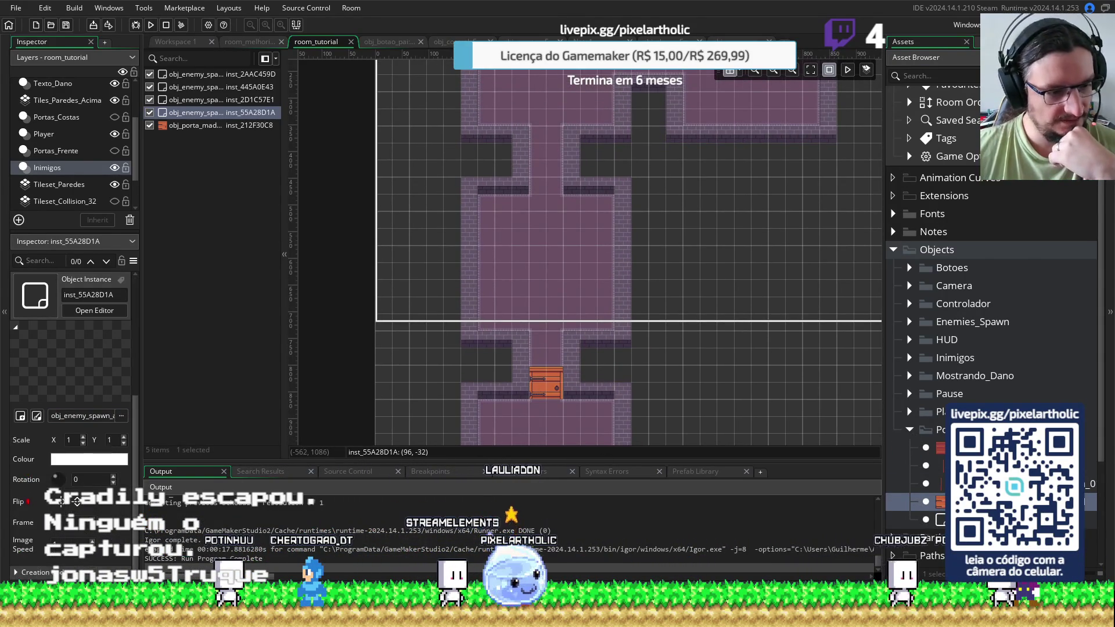
left_click(552, 379)
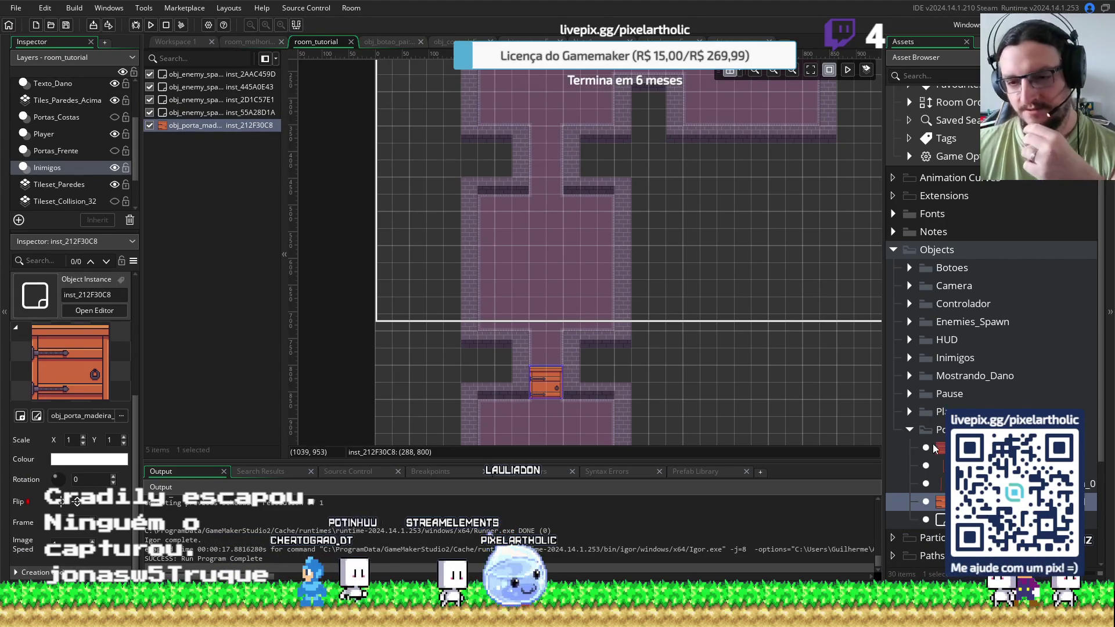
double_click(941, 501)
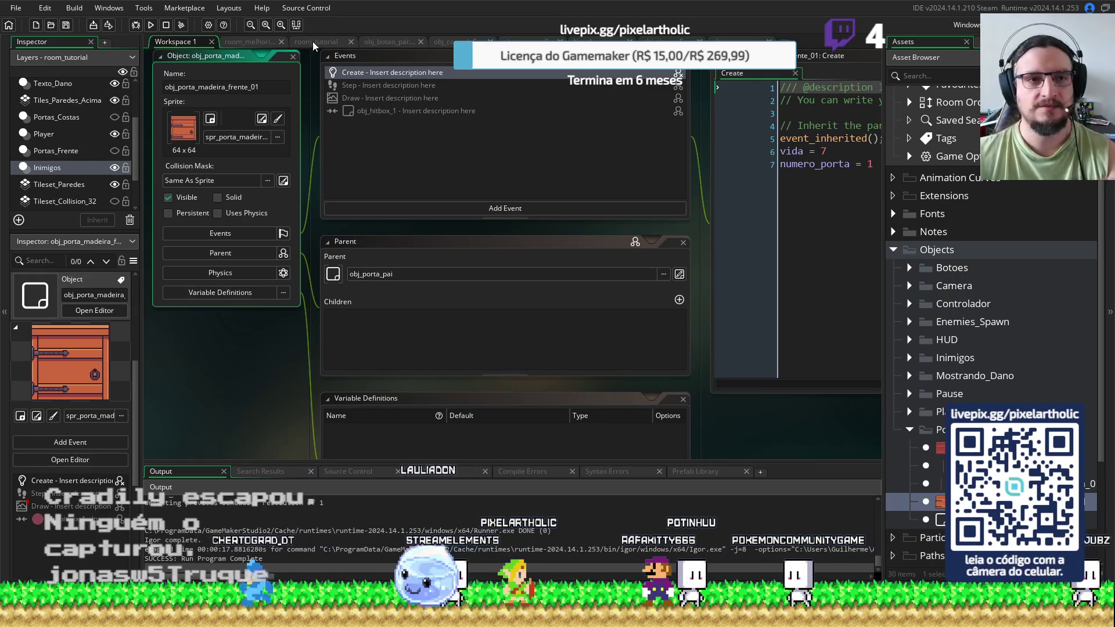
Back in room_tutorial, place a second wooden door in the upper doorway at 288, 416
left_click(242, 43)
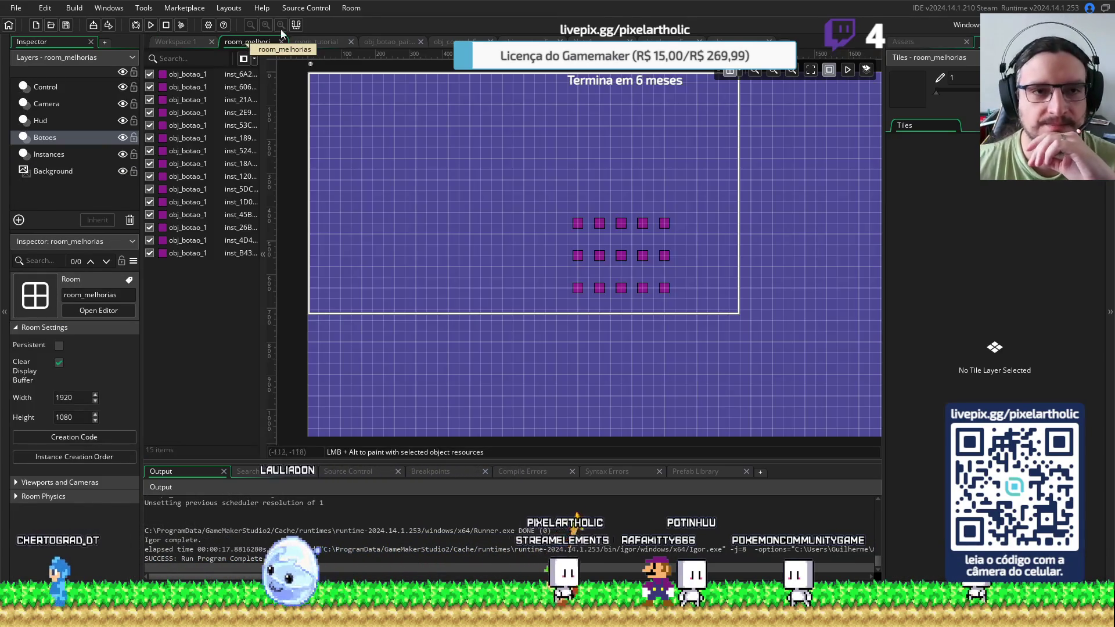
left_click(316, 41)
left_click(905, 42)
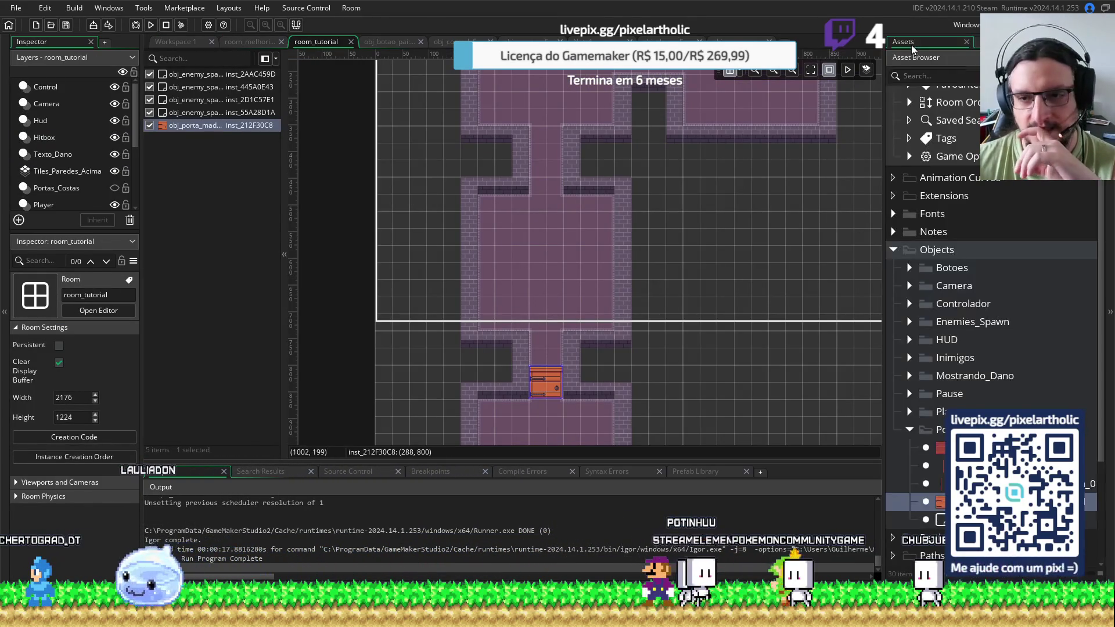
mouse_move(940, 501)
left_mouse_down()
mouse_move(871, 435)
mouse_move(693, 208)
left_mouse_up()
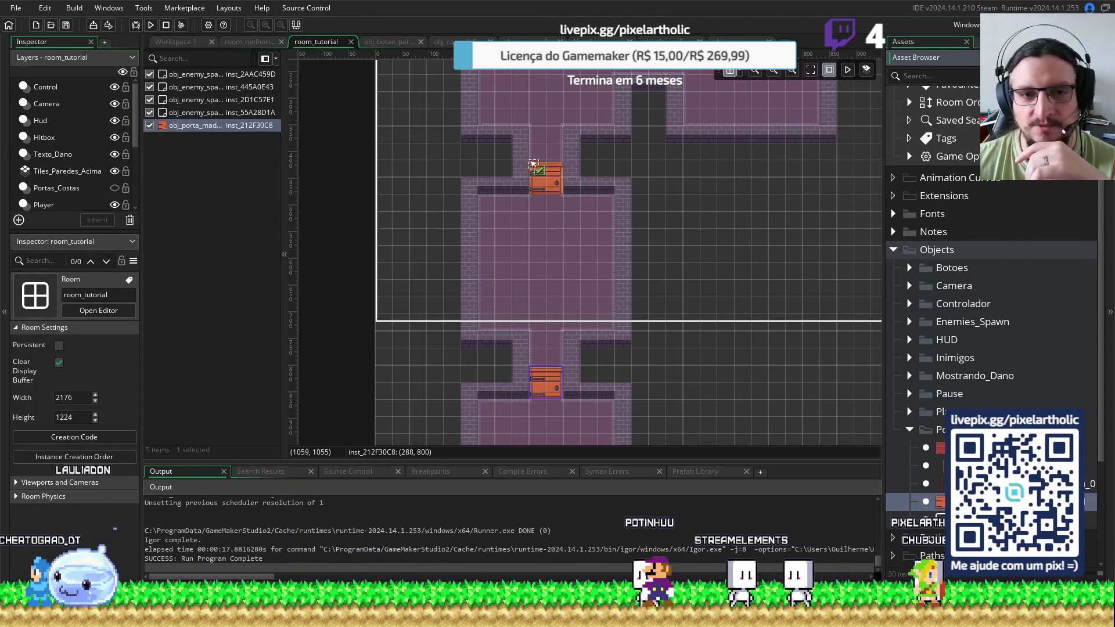
left_click(540, 187)
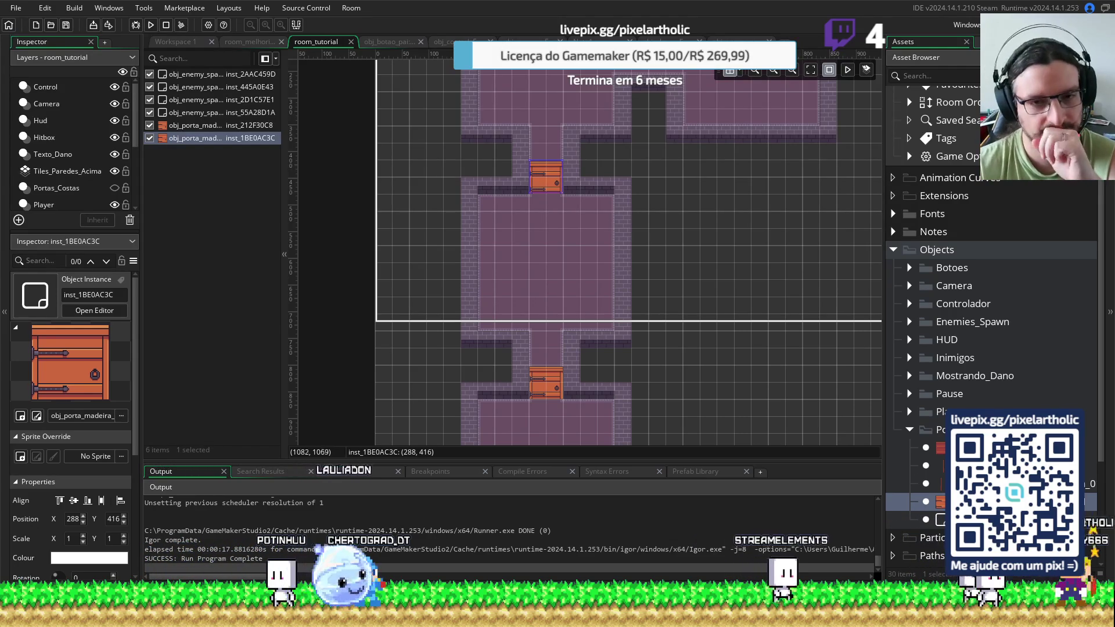
left_click(707, 284)
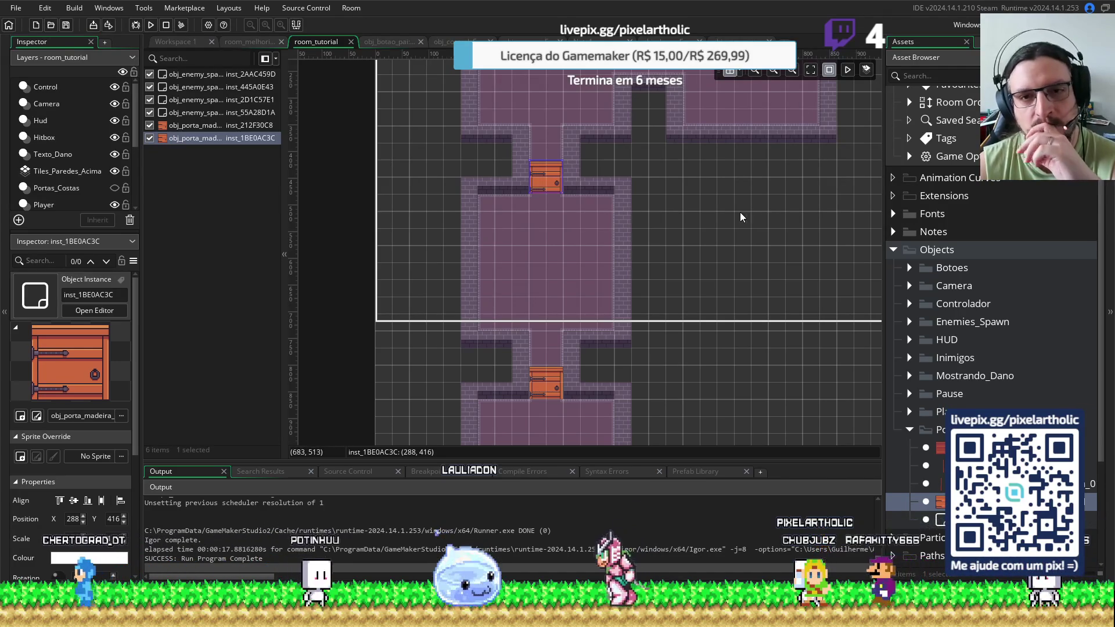
left_click(725, 275)
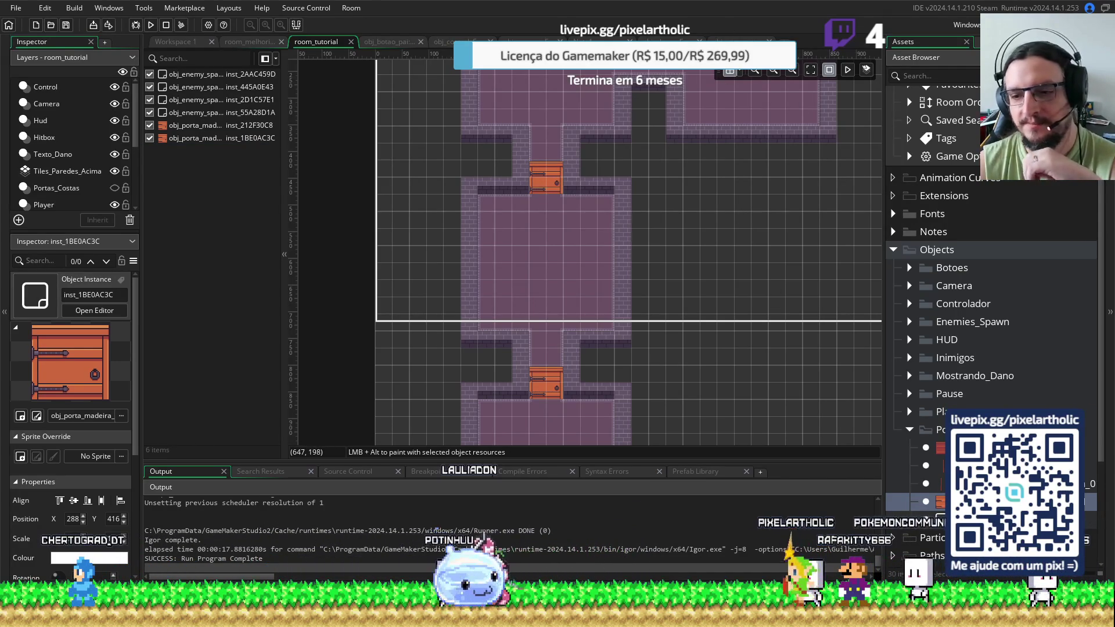
Open obj_porta_pai's Create code and maximize it
left_click(915, 519)
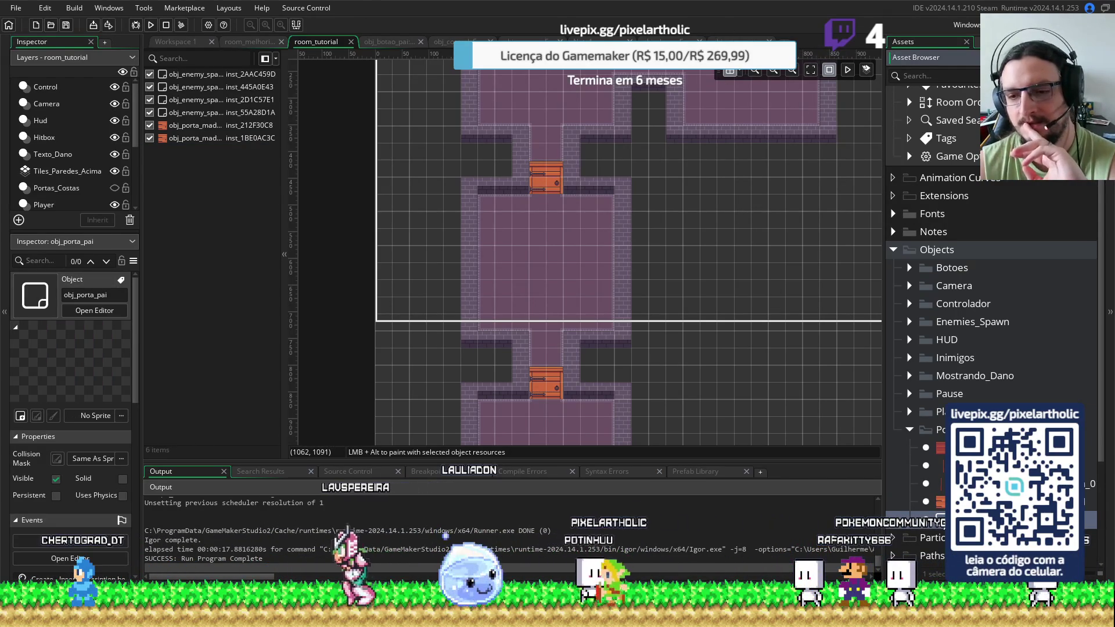
double_click(915, 519)
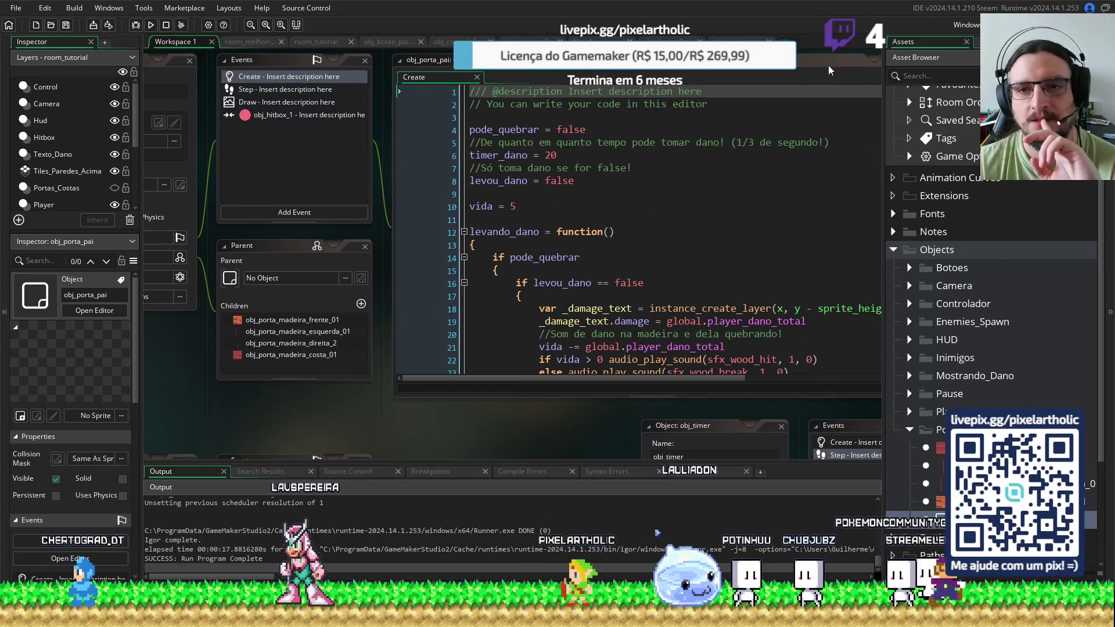
left_click(697, 129)
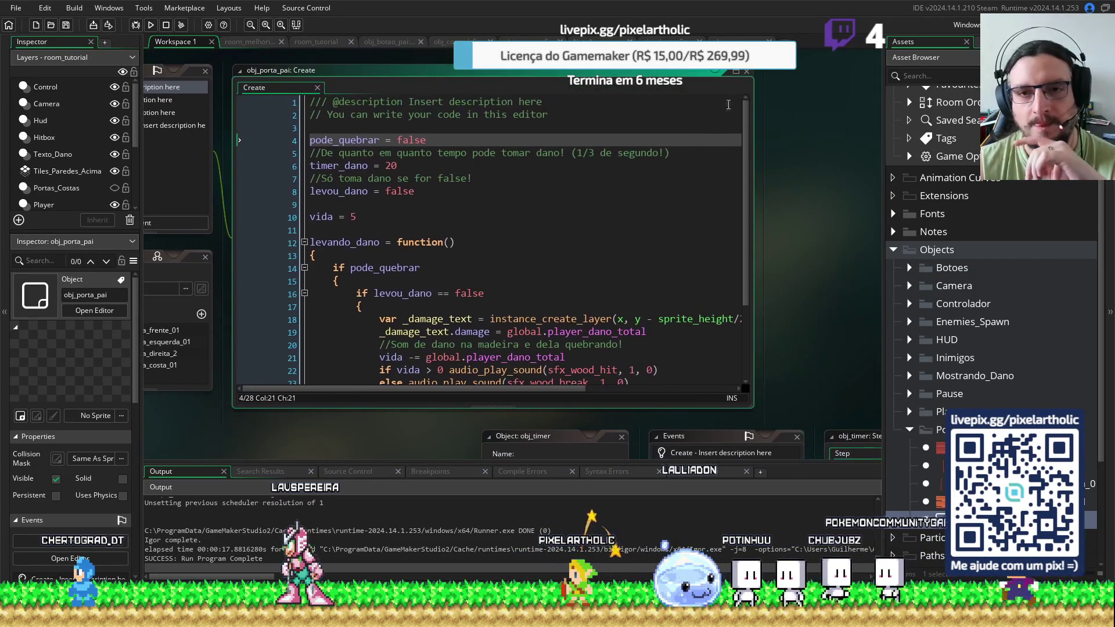
left_click(736, 72)
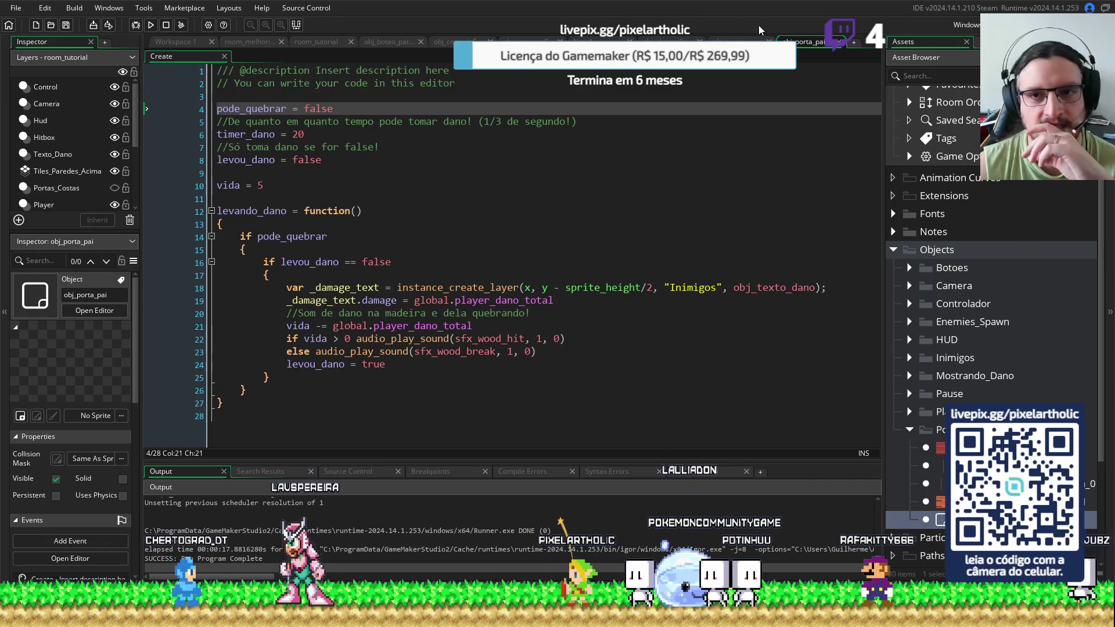
Select the numero_porta line in obj_porta_madeira_frente_01's Create, then return to the parent's code
double_click(940, 502)
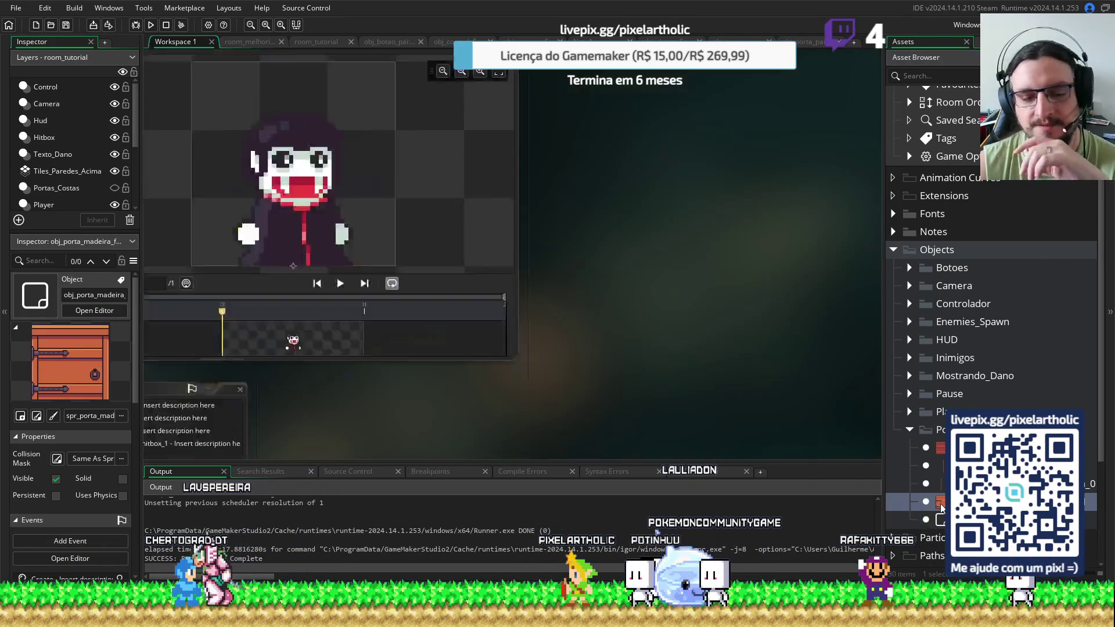
left_click(741, 169)
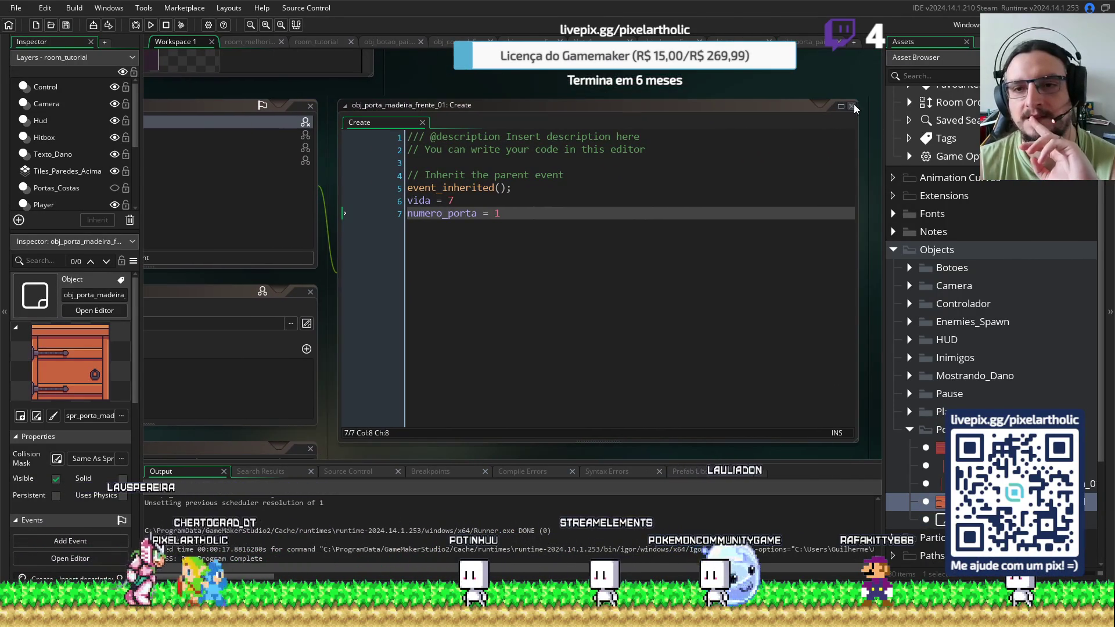
left_click(859, 110)
left_click(328, 150)
key("shift+Home")
key("ctrl+c")
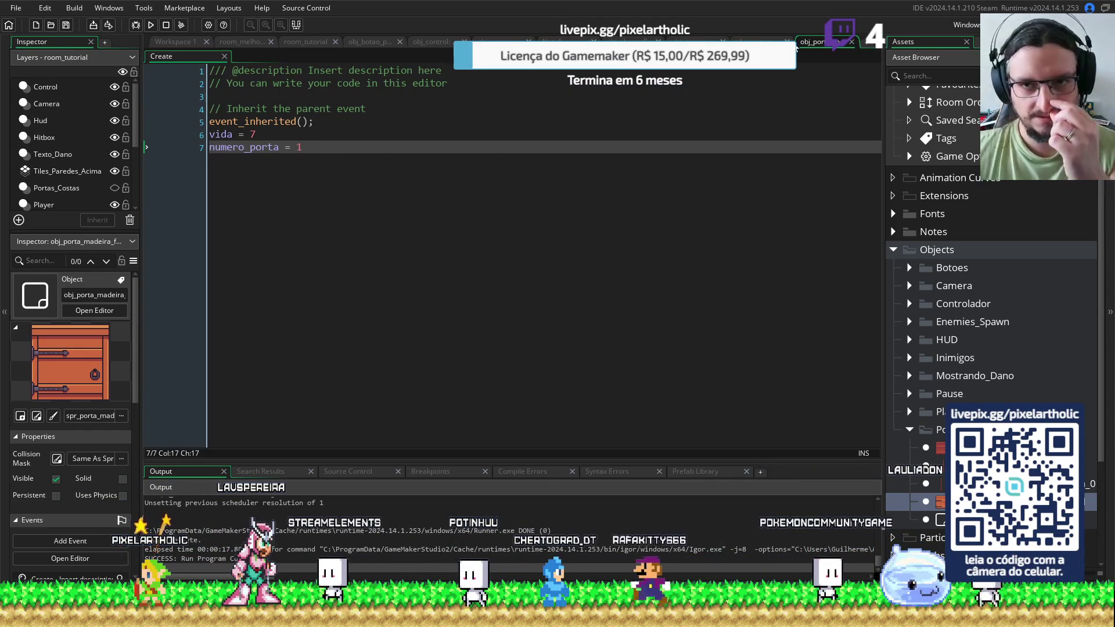
key("ctrl+Tab")
left_click(254, 173)
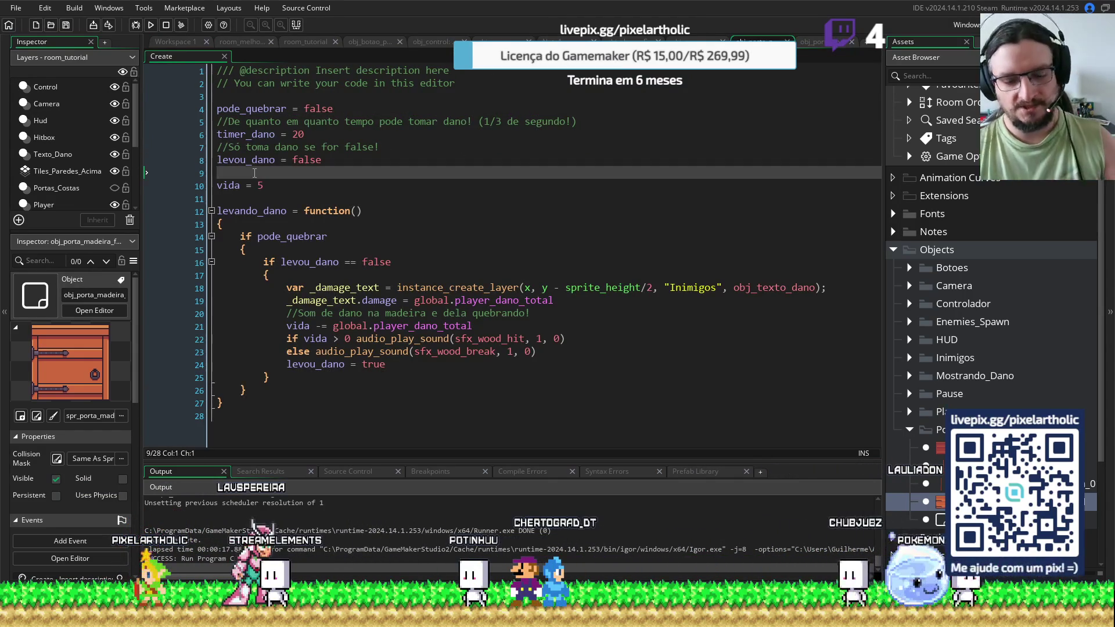
Add a default numero_porta = 0 line to obj_porta_pai's Create code
key("Return")
key("Return")
key("Up")
key("ctrl+v")
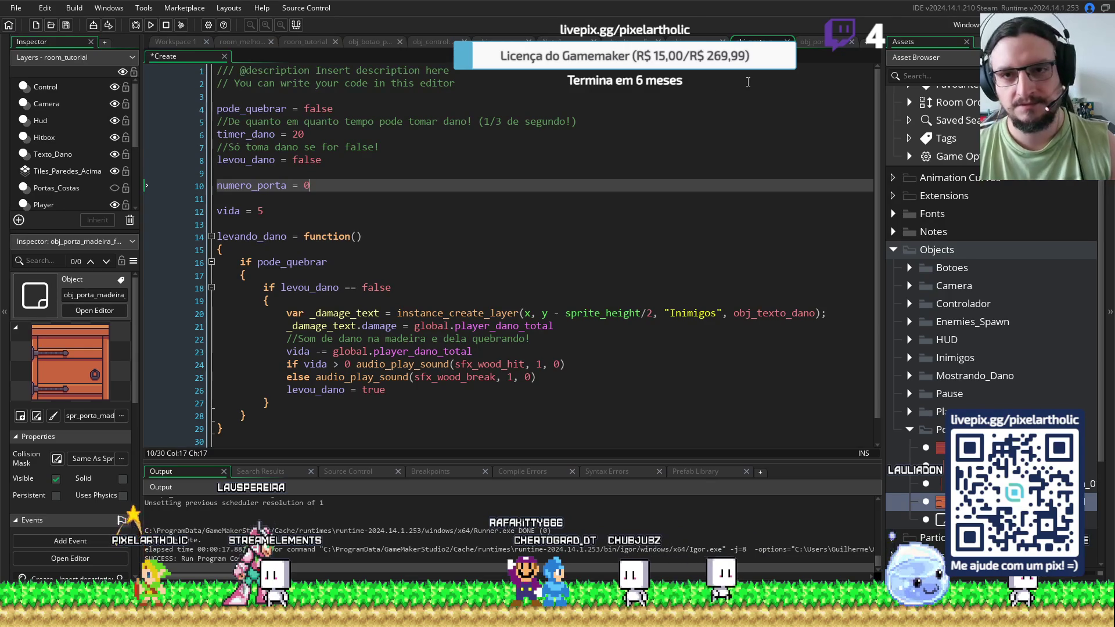
Comment out the numero_porta lines in the front and left door Create code
key("ctrl+Tab")
key("ctrl+k")
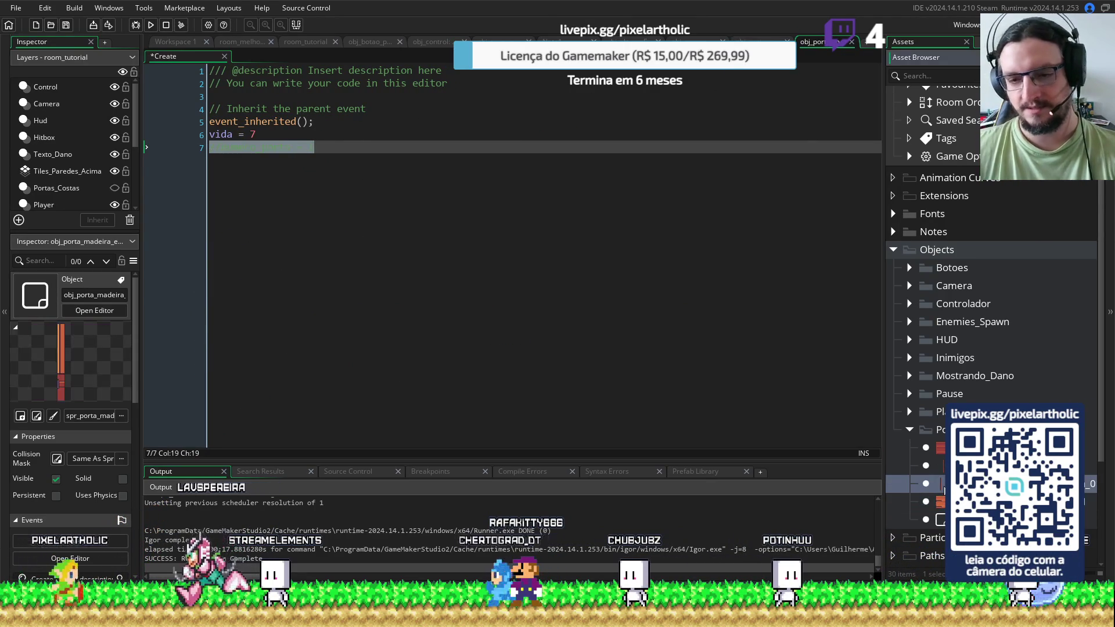
key("ctrl+Tab")
left_click(540, 188)
key("ctrl+k")
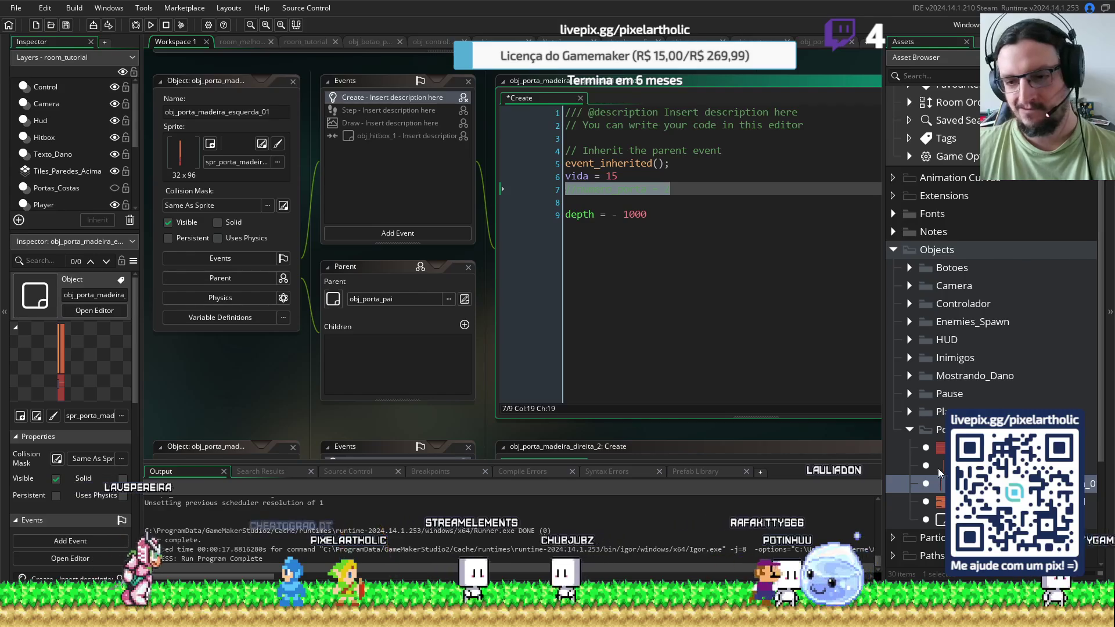
Comment out the right door's numero_porta = 4 line and select the back door's numero_porta = 3
scroll(869, 403, "down", 5)
left_click(637, 191)
key("ctrl+k")
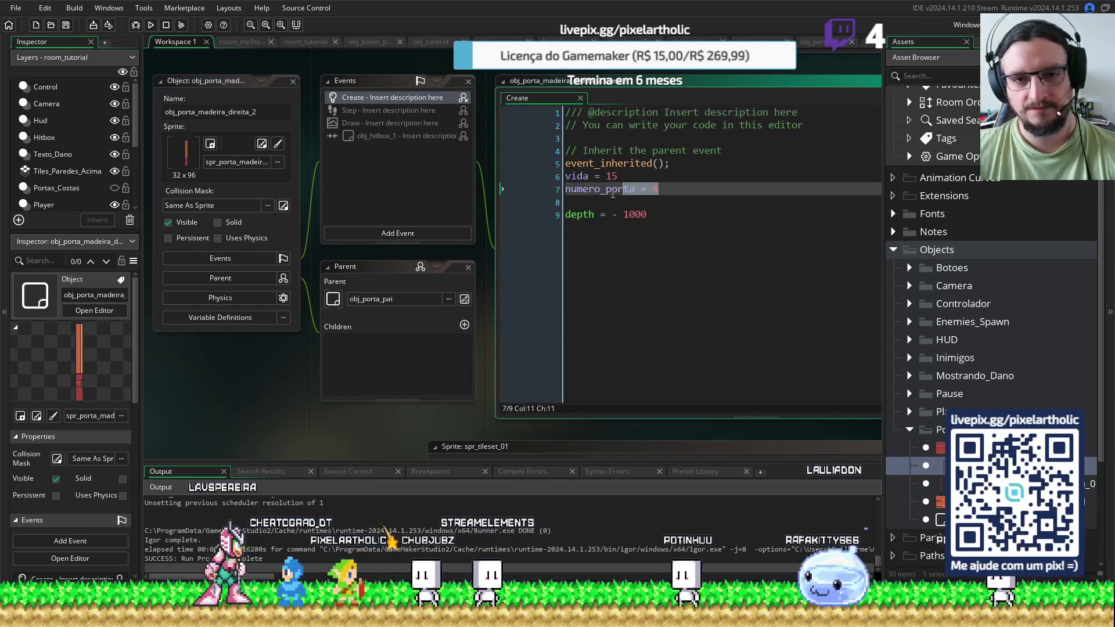
double_click(942, 448)
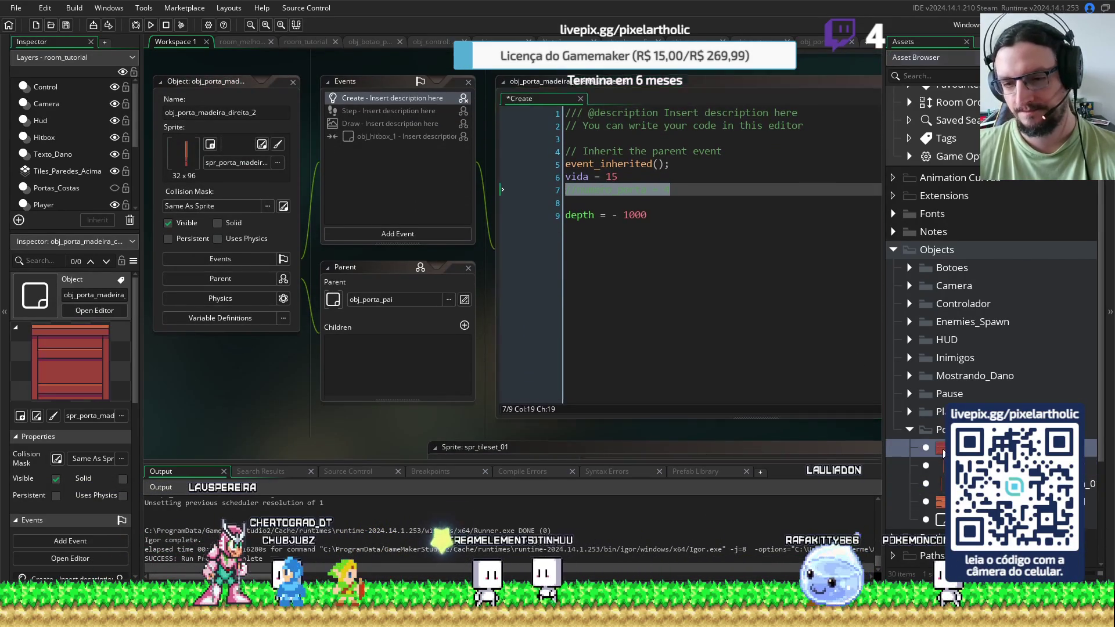
left_click_drag(670, 192, 567, 189)
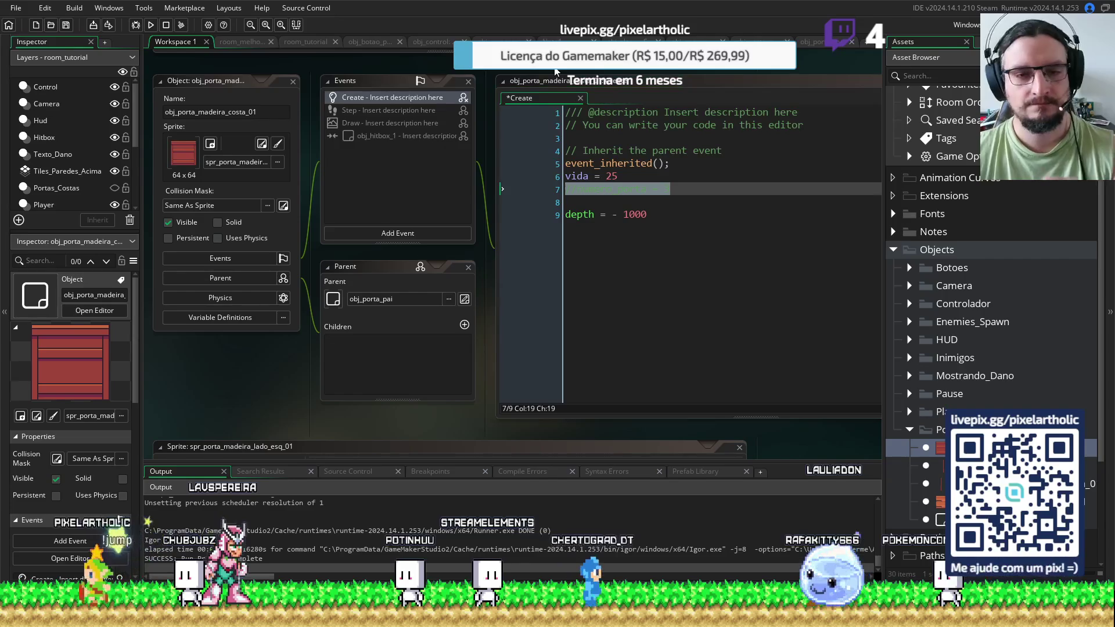
left_click(306, 43)
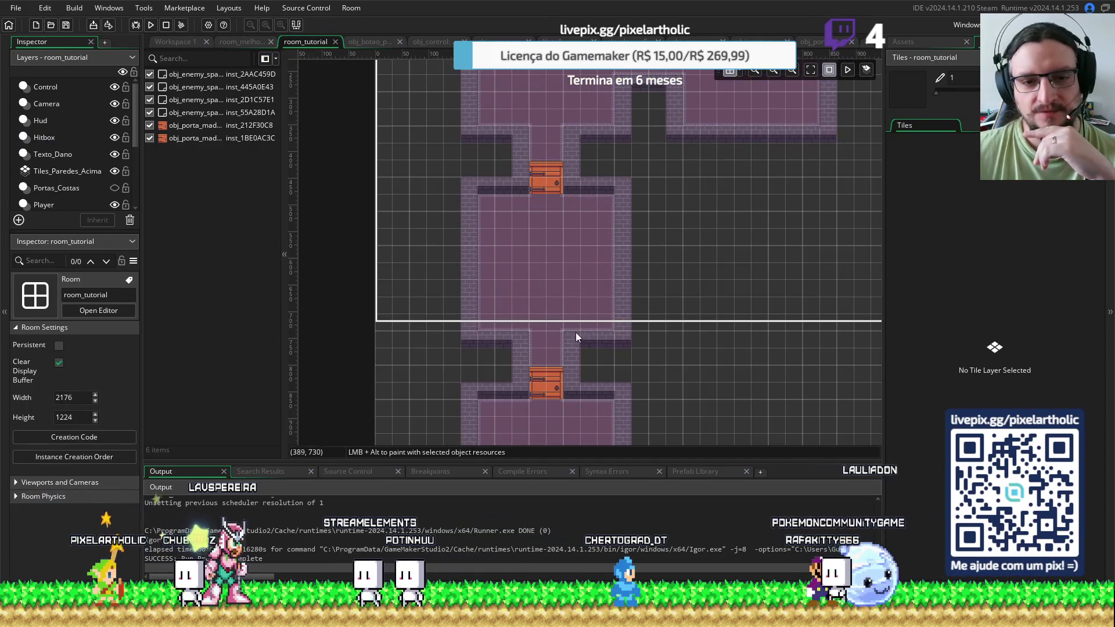
Check that the lower wooden door's instance creation code keeps numero_porta = 1
left_click(546, 383)
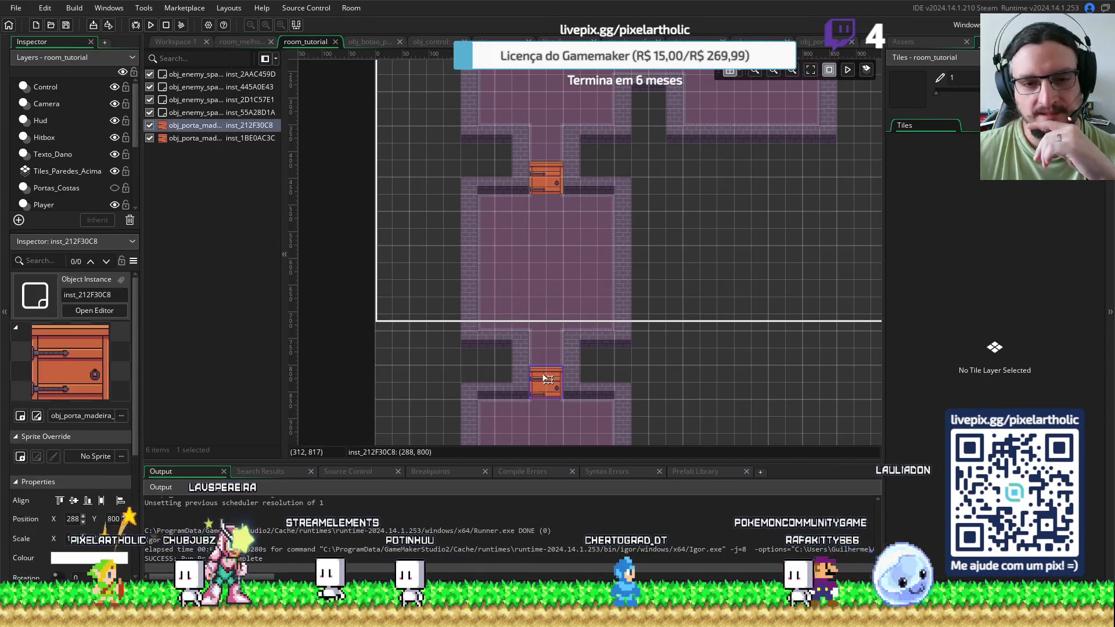
scroll(662, 243, "down", 1)
scroll(662, 243, "down", 2)
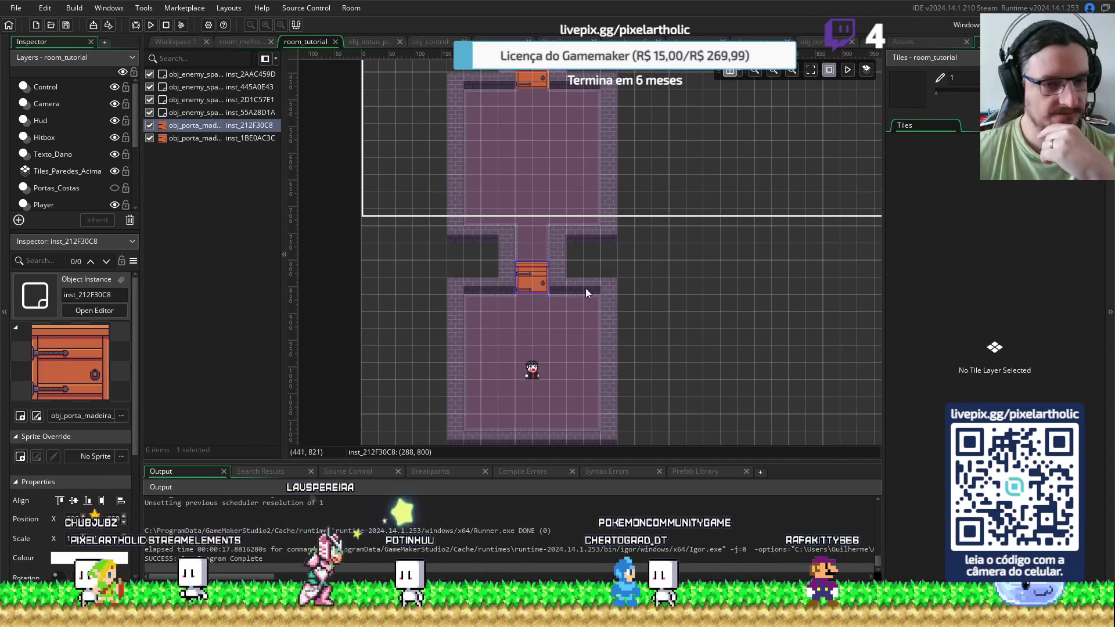
double_click(534, 283)
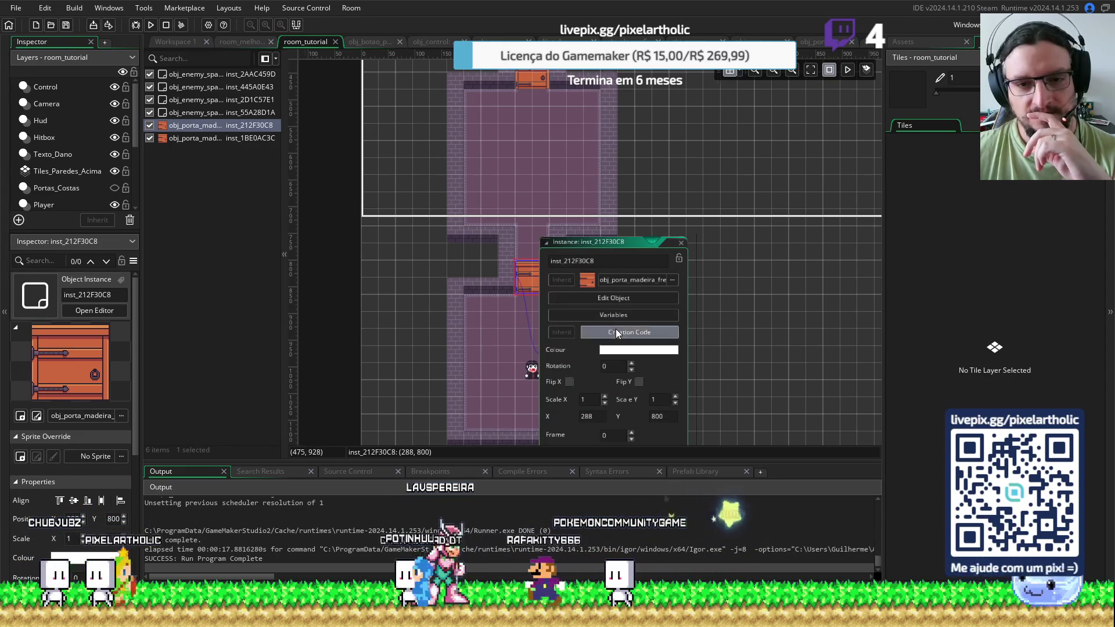
left_click(615, 330)
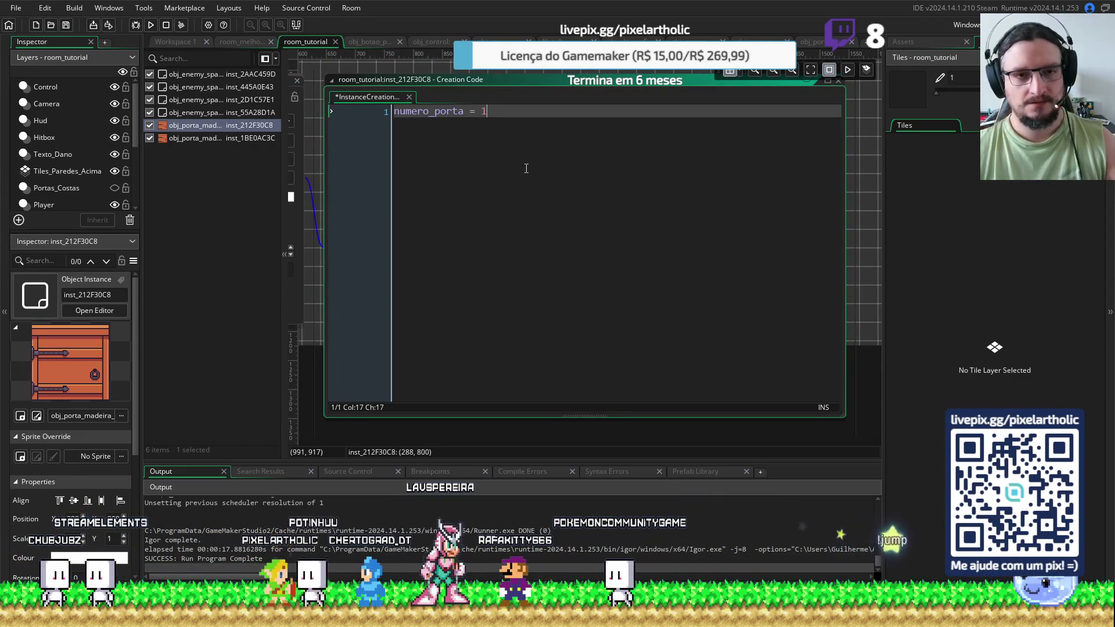
left_click(839, 80)
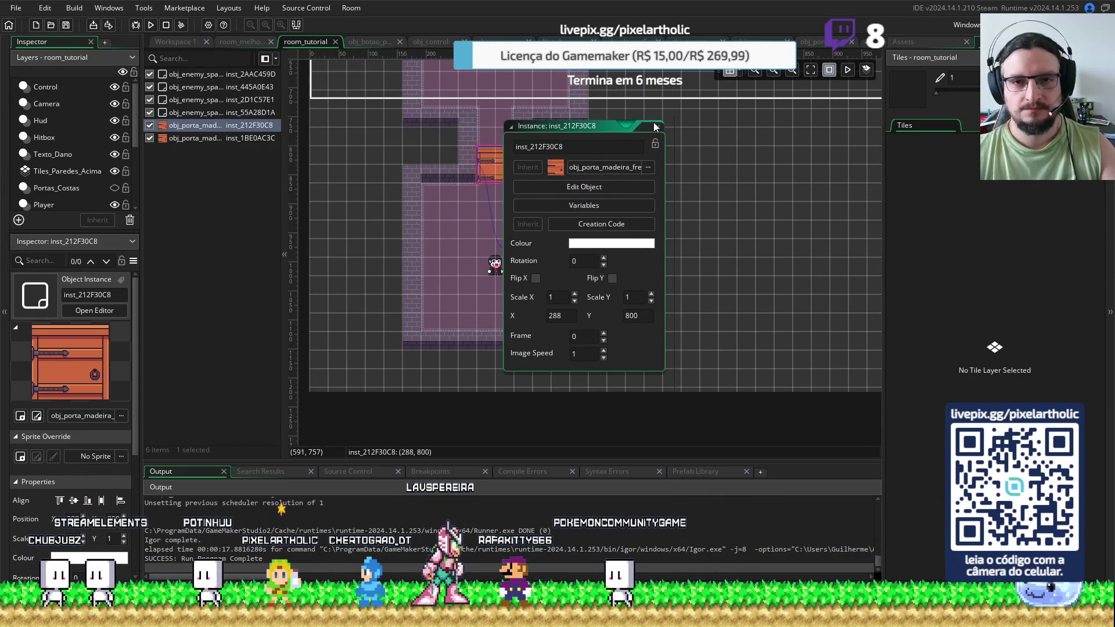
left_click(655, 128)
Give the upper door instance creation code setting numero_porta = 2
left_click_drag(499, 96, 521, 342)
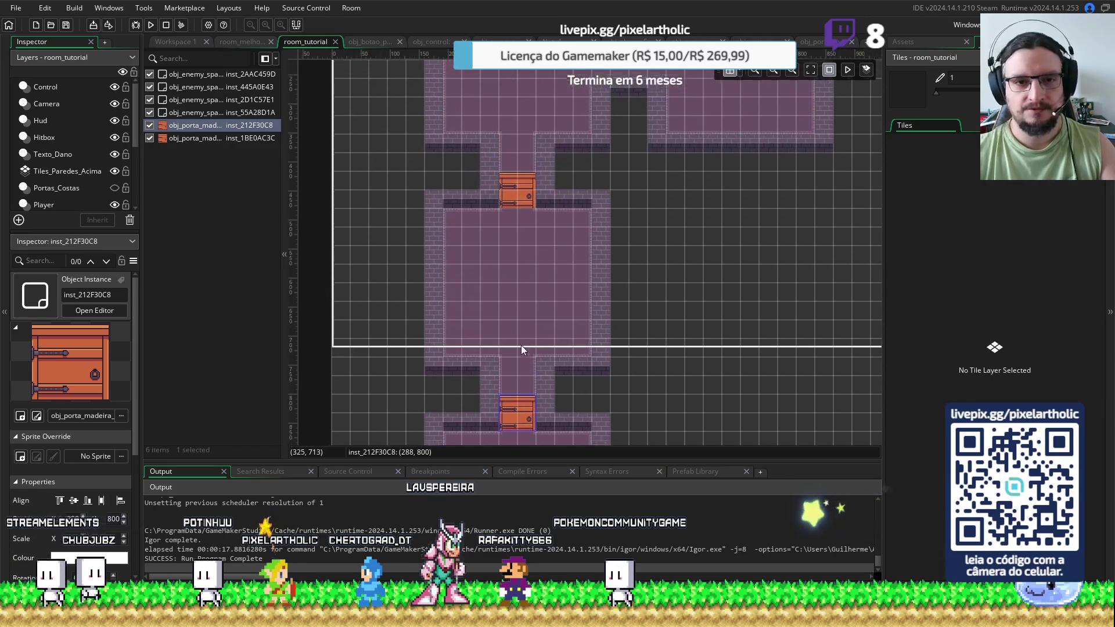
double_click(521, 200)
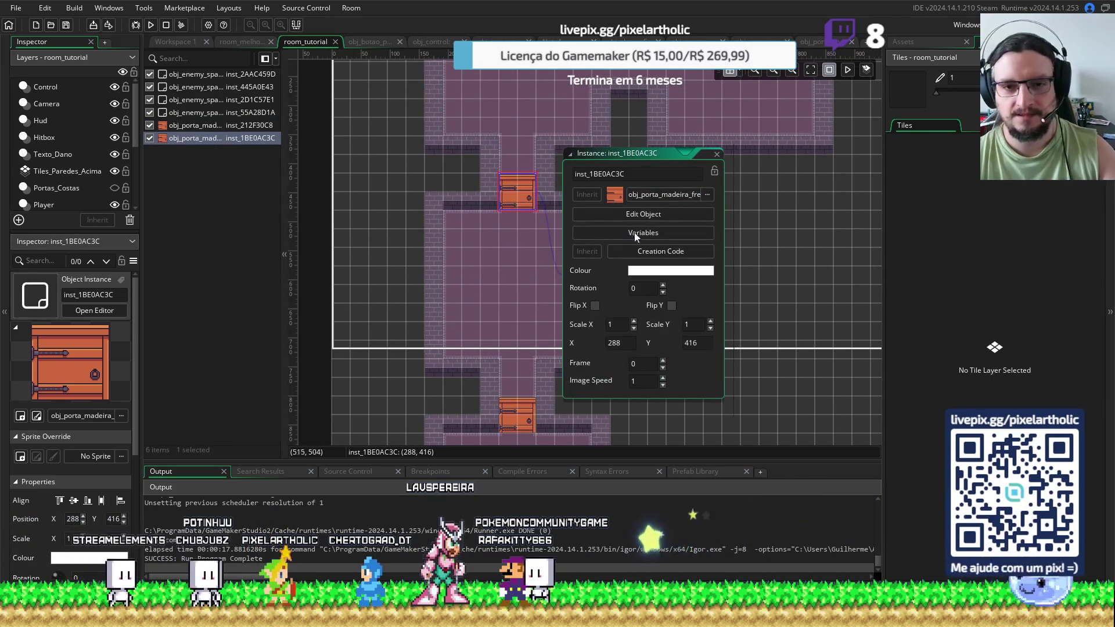
left_click(637, 251)
type("numero_porta = 1")
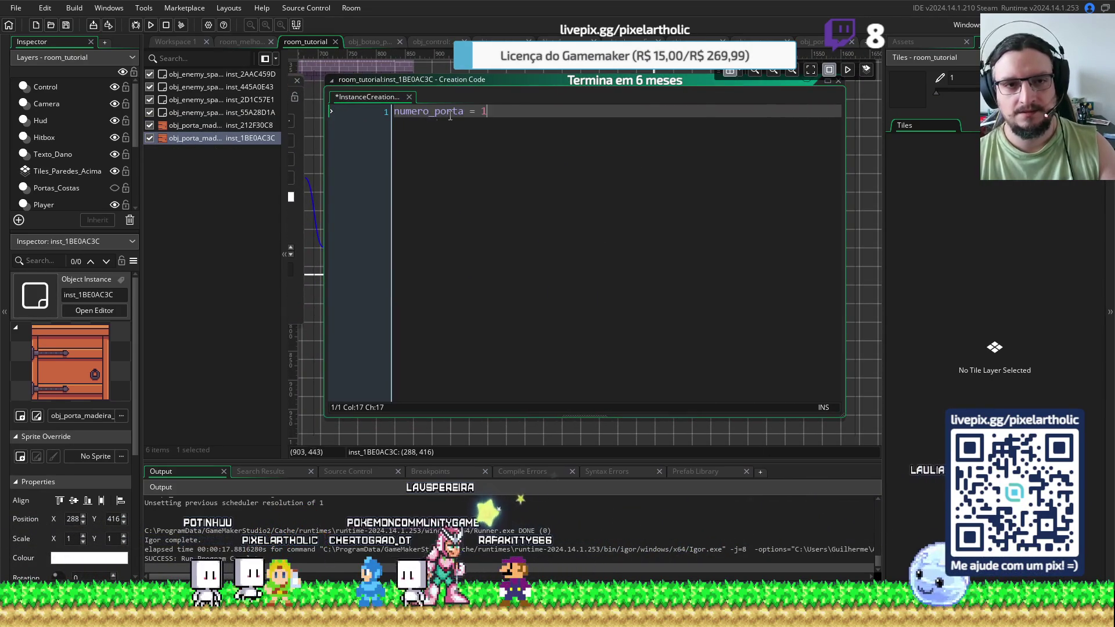
key("BackSpace")
type("2")
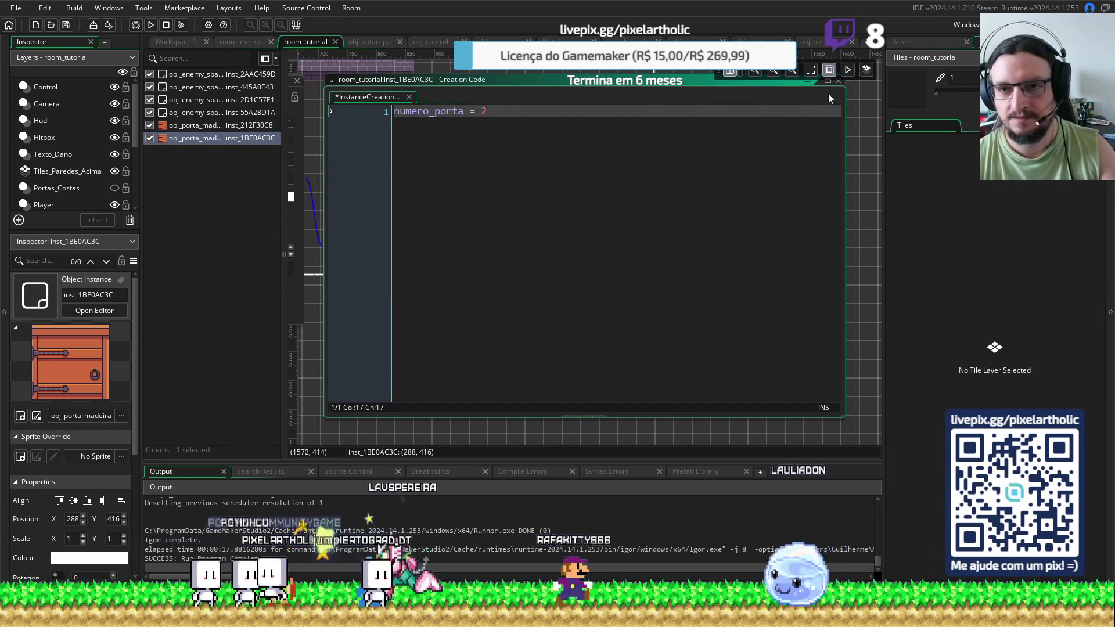
left_click(840, 86)
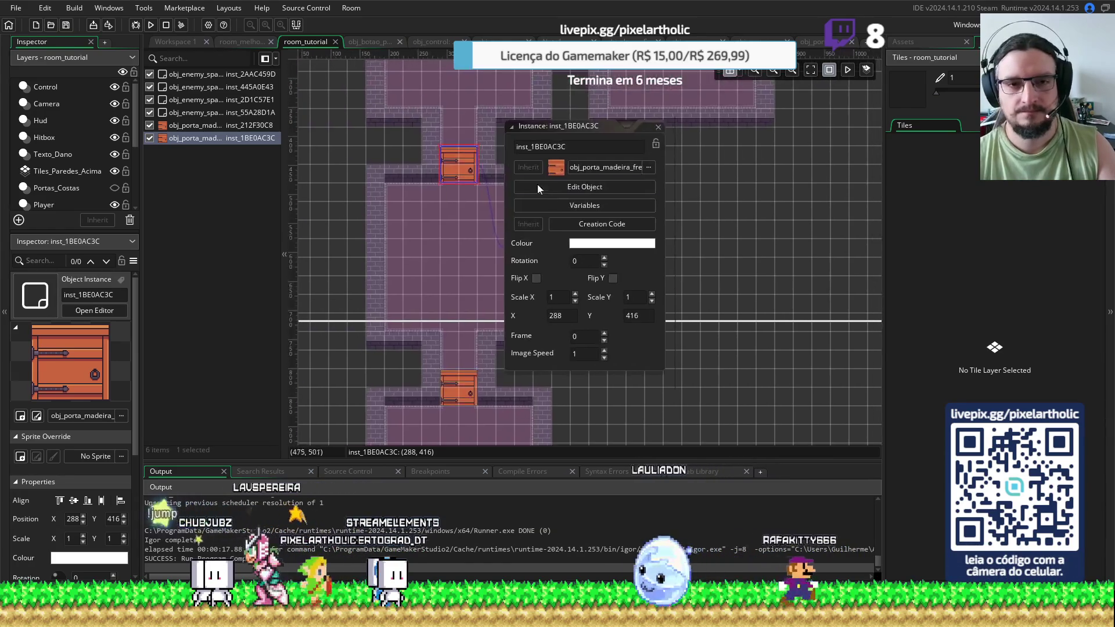
left_click(627, 137)
Adjust the room zoom and show the project's asset list
scroll(583, 154, "up", 2)
scroll(572, 276, "down", 2)
scroll(580, 250, "down", 2)
scroll(591, 288, "up", 7)
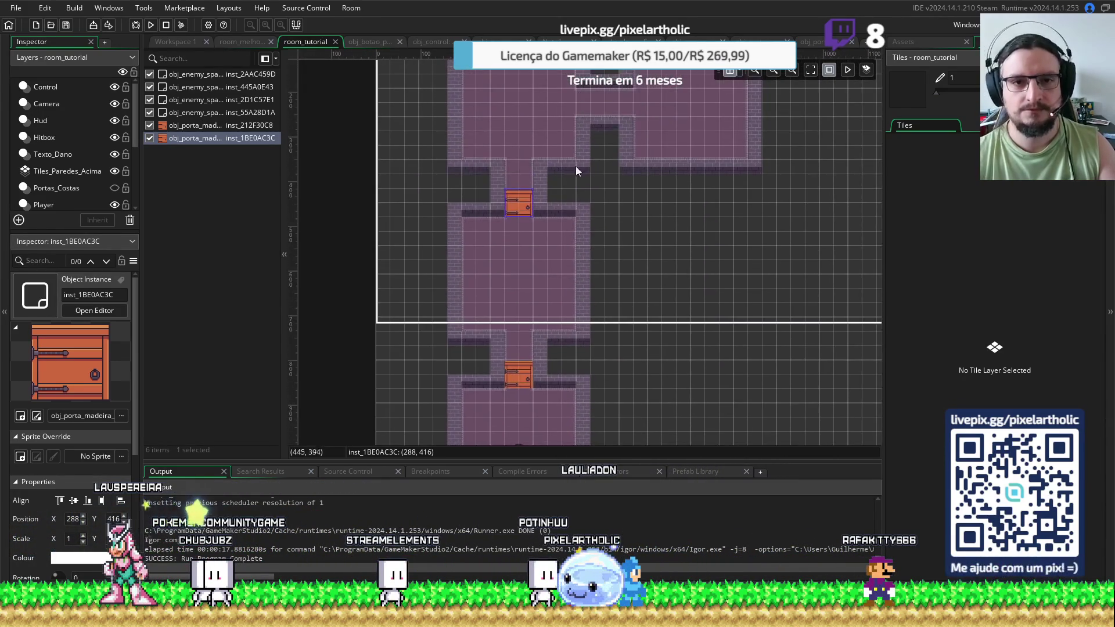
scroll(583, 256, "up", 1)
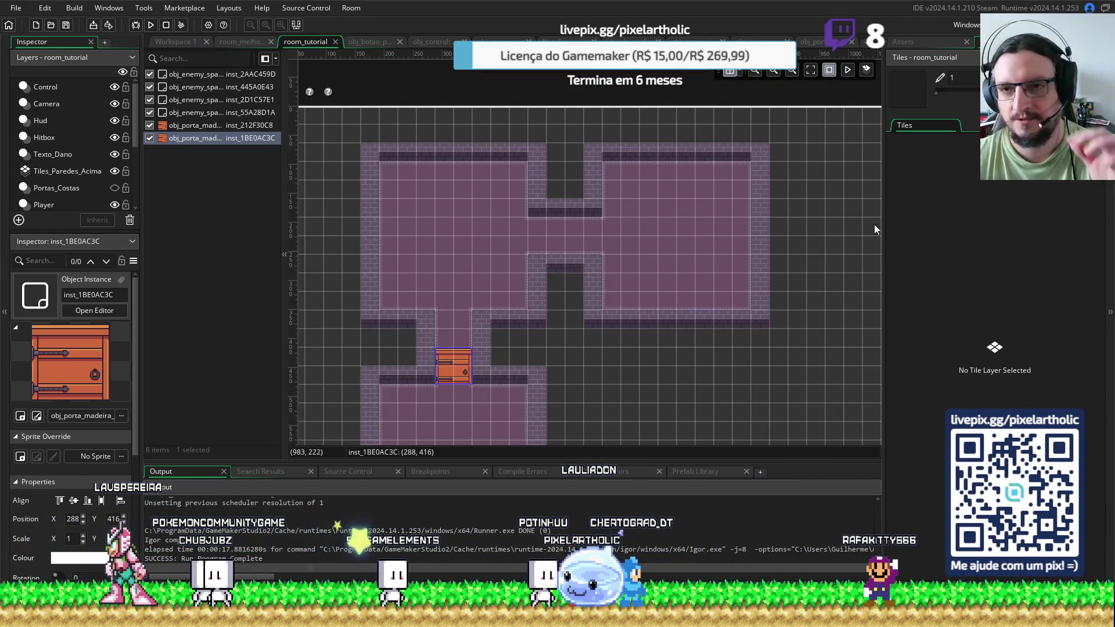
left_click(940, 39)
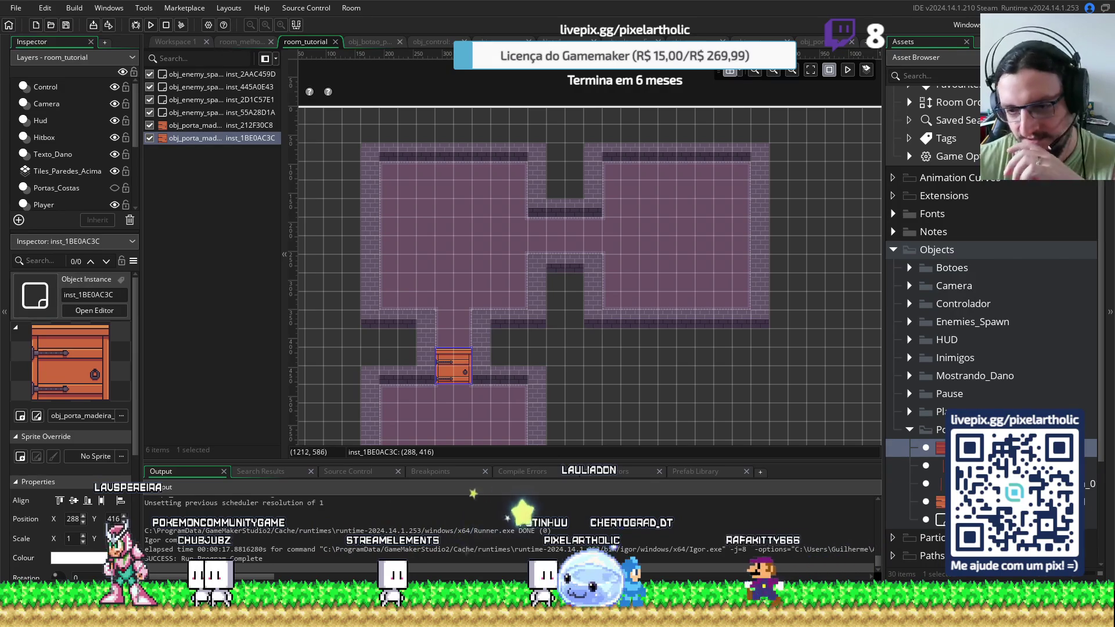
Place a new obj_porta_madeira door at the upper corridor opening (448, 160)
left_click(943, 485)
mouse_move(942, 491)
left_mouse_down()
mouse_move(552, 262)
mouse_move(542, 217)
left_mouse_up()
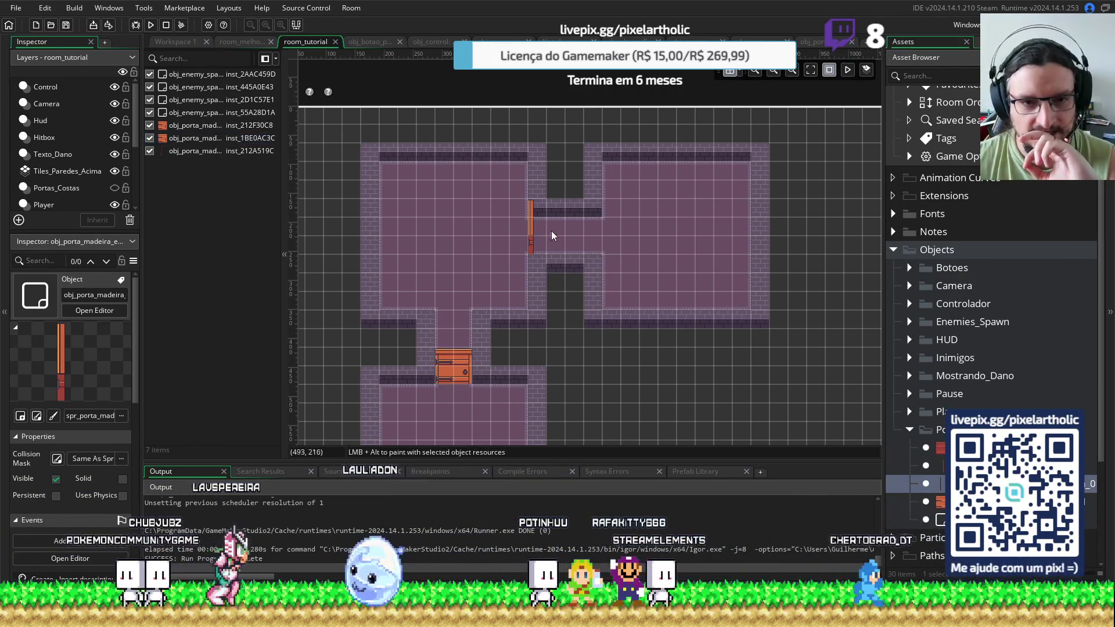
double_click(529, 225)
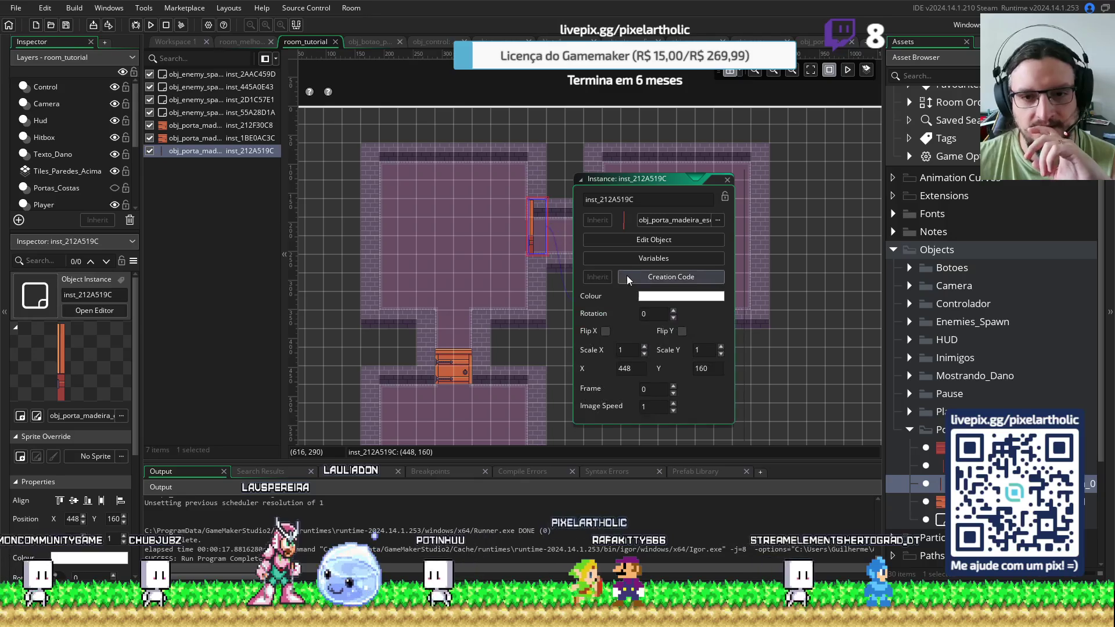
Give the new door the creation code numero_porta = 3
left_click(634, 276)
type("numero_porta = 1")
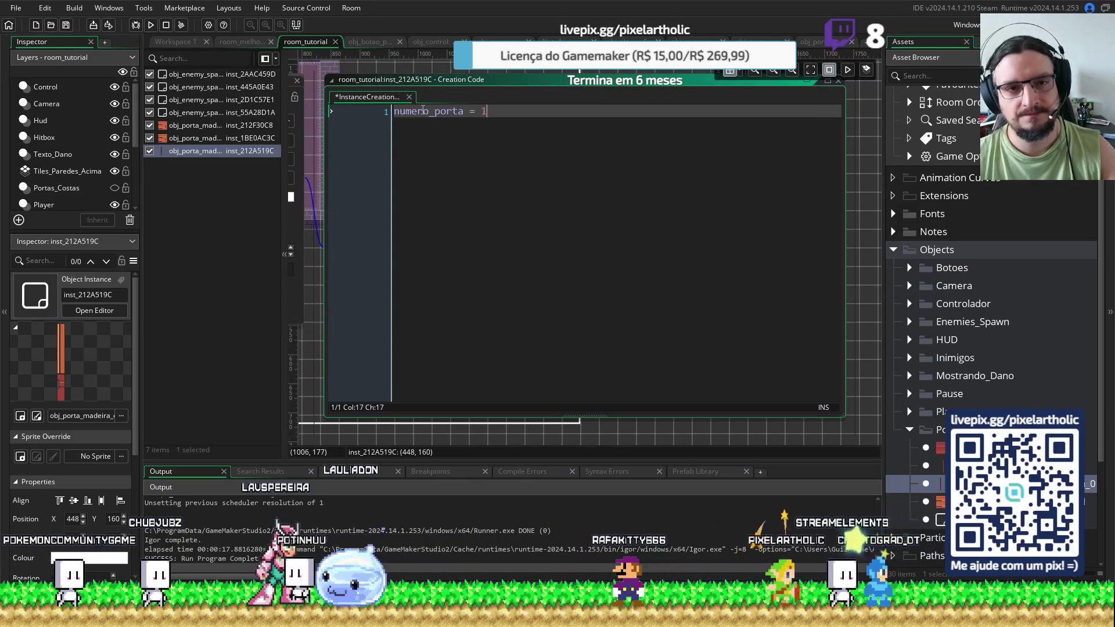
key("BackSpace")
type("3")
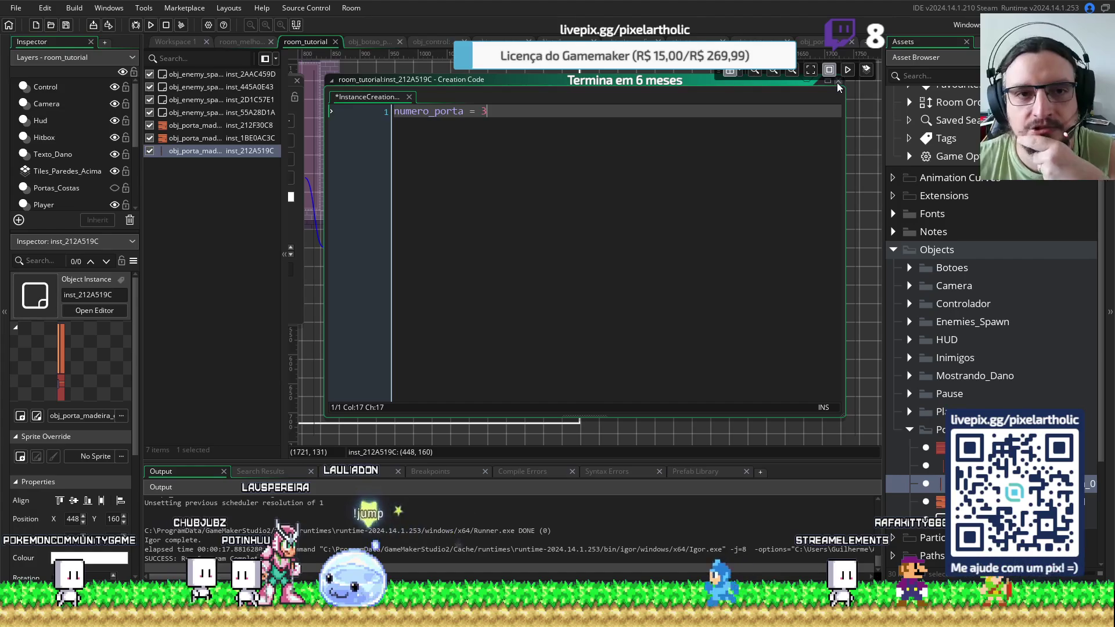
left_click(438, 43)
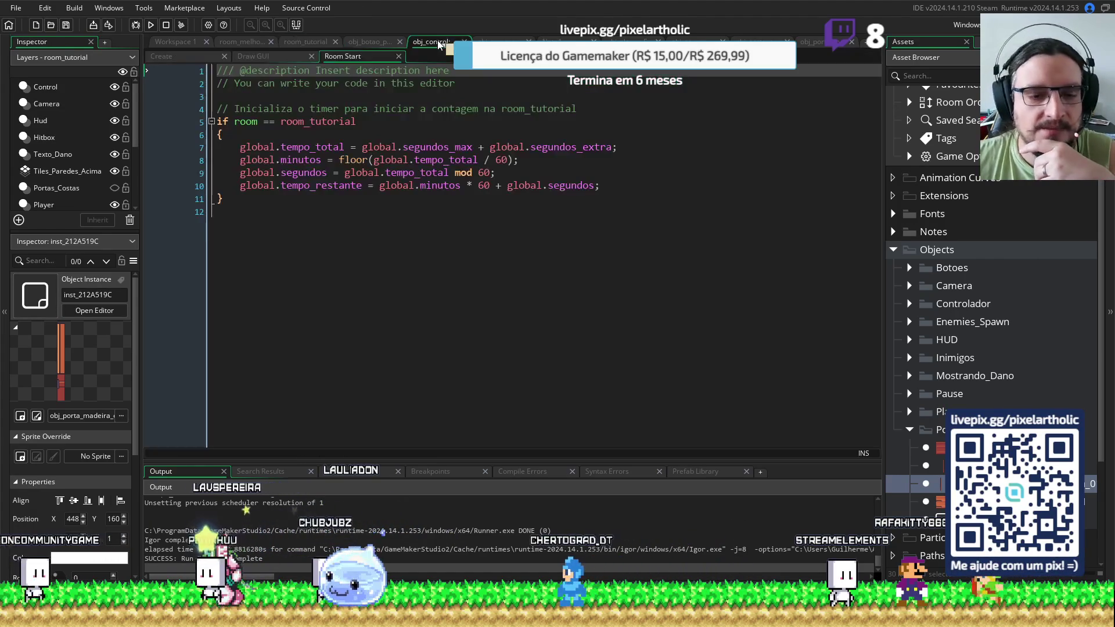
In obj_control's Create event set segundos_max 50, player_dano_base 50, velocidade_base 3, then run the game
left_click(174, 56)
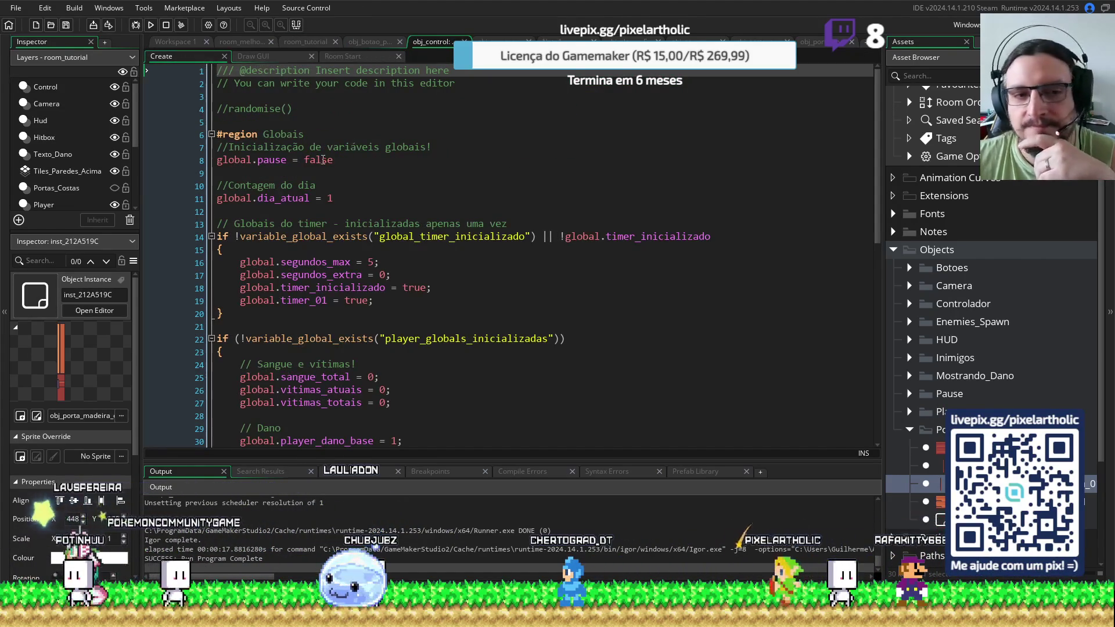
left_click(374, 262)
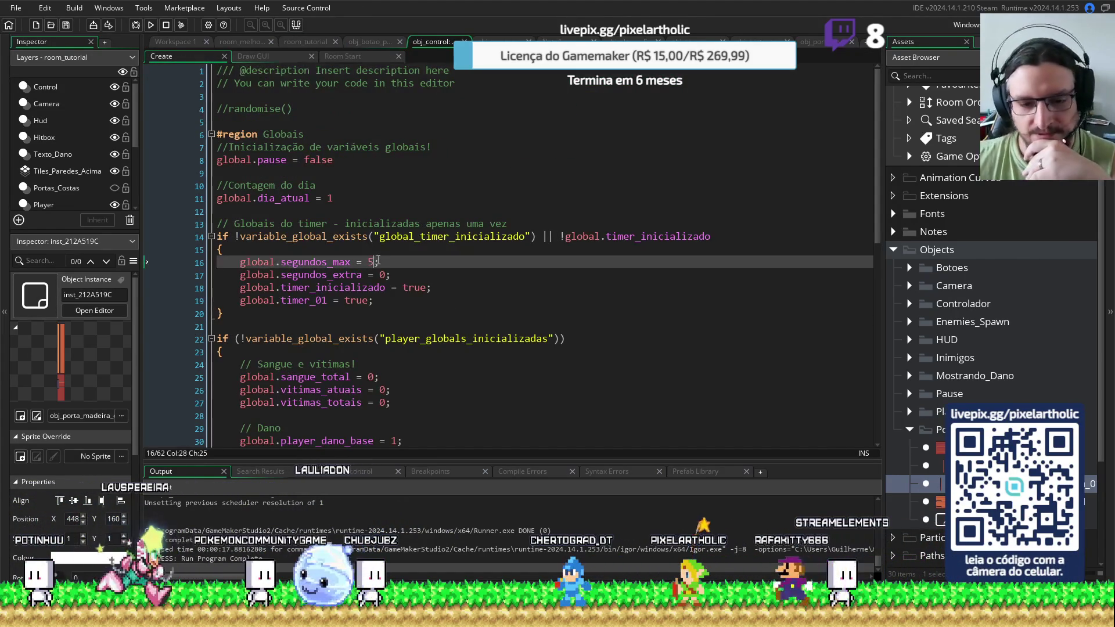
type("0")
scroll(378, 259, "down", 3)
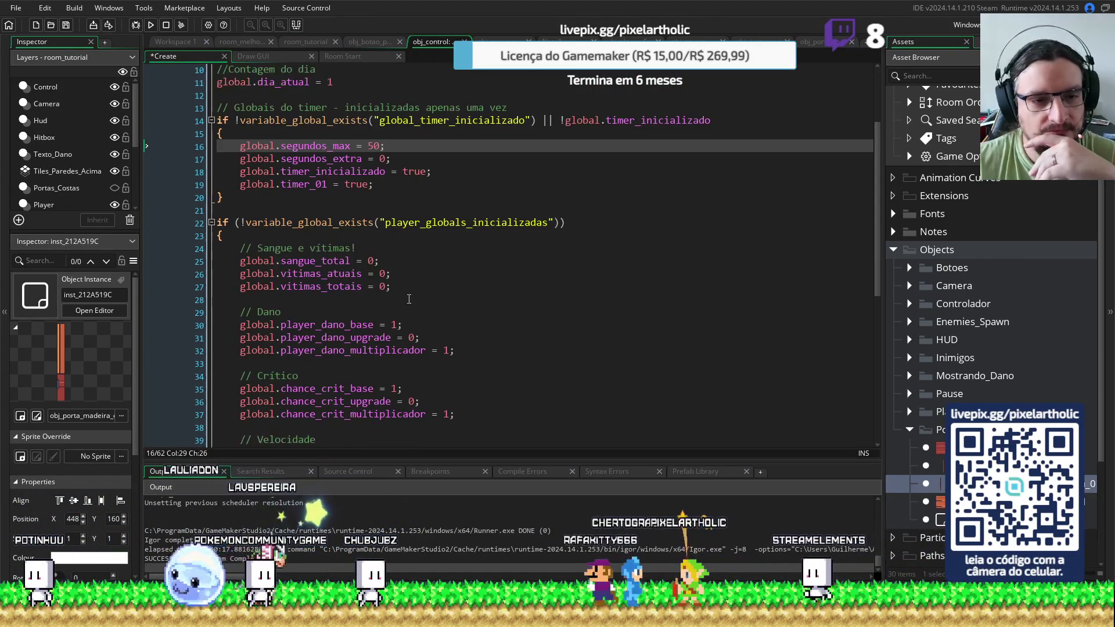
left_click(396, 324)
type("30")
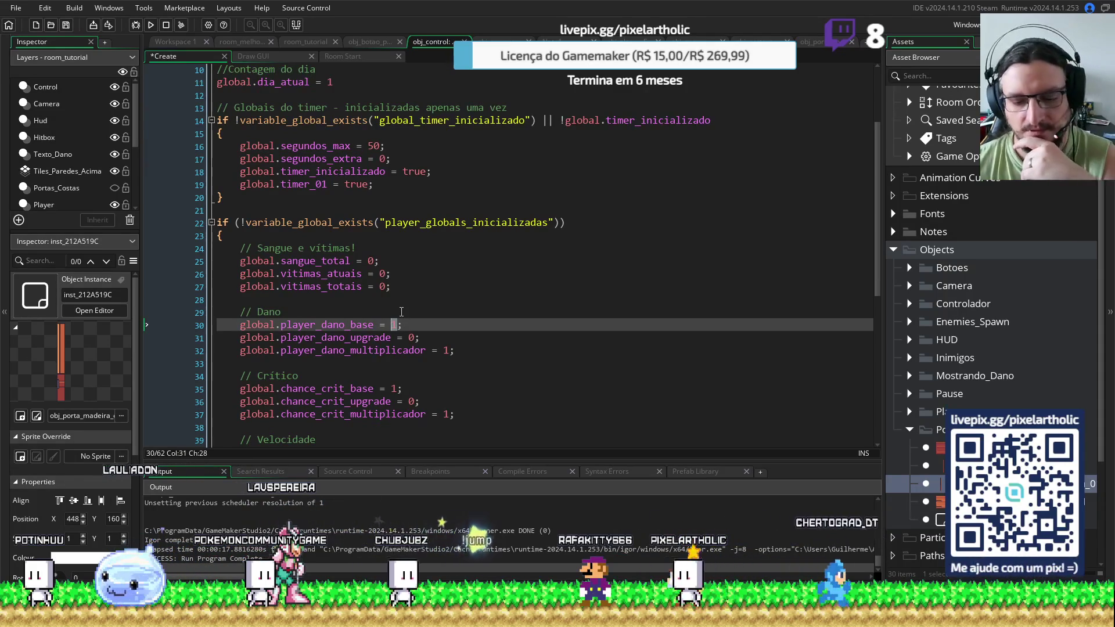
scroll(402, 314, "down", 3)
type("50")
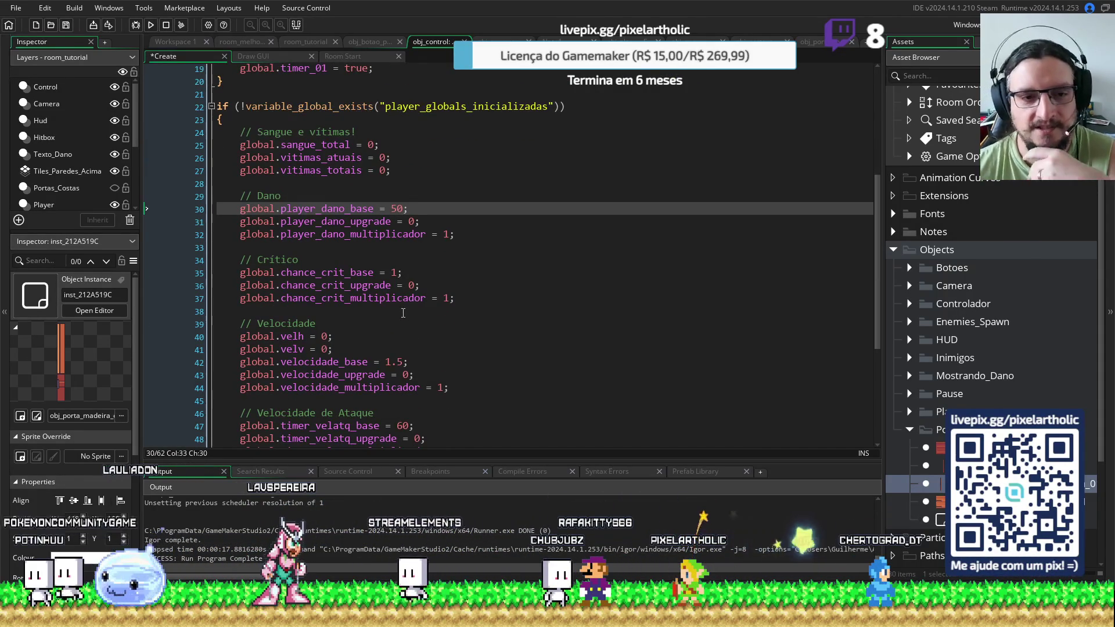
double_click(387, 362)
type("3")
key("F5")
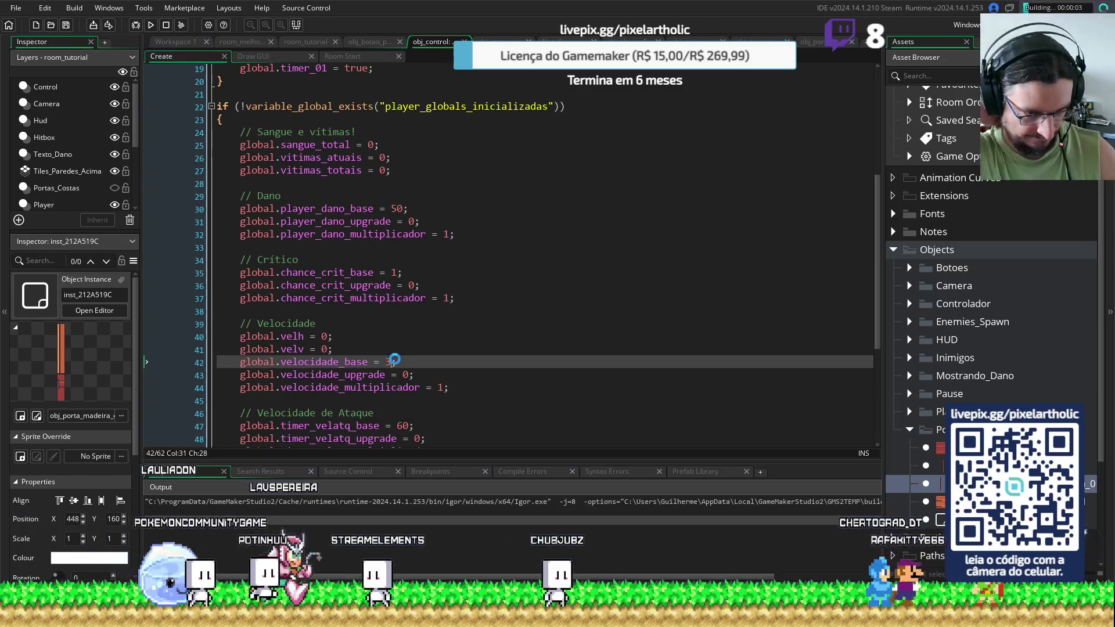
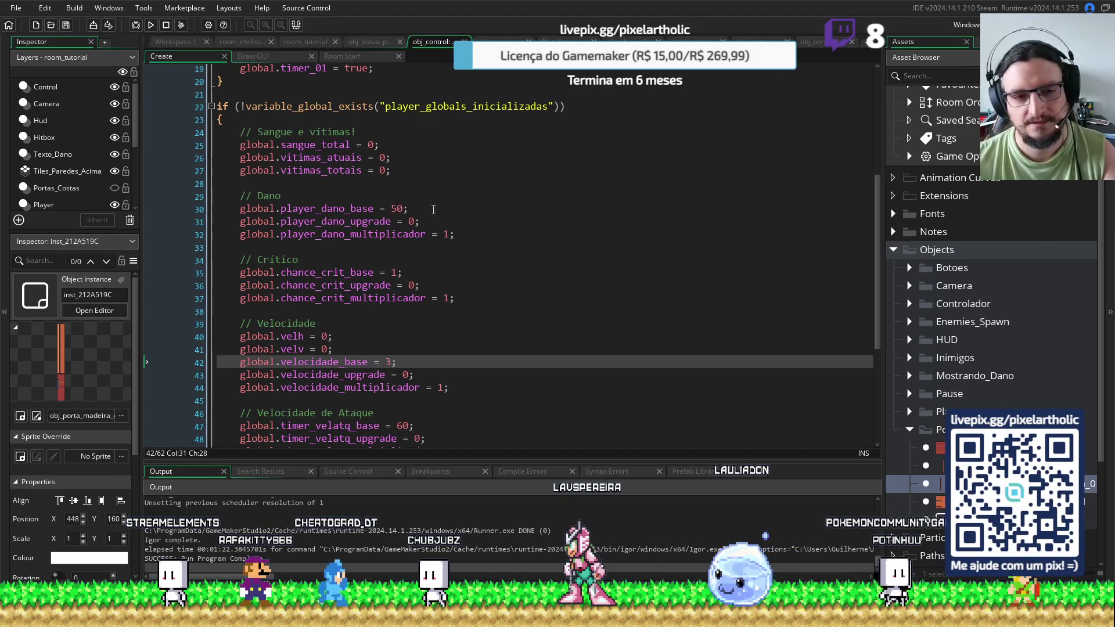
In obj_control's Create event, change player_dano_base from 50 to 1 and velocidade_base from 3 to 1.5
double_click(398, 208)
type("1")
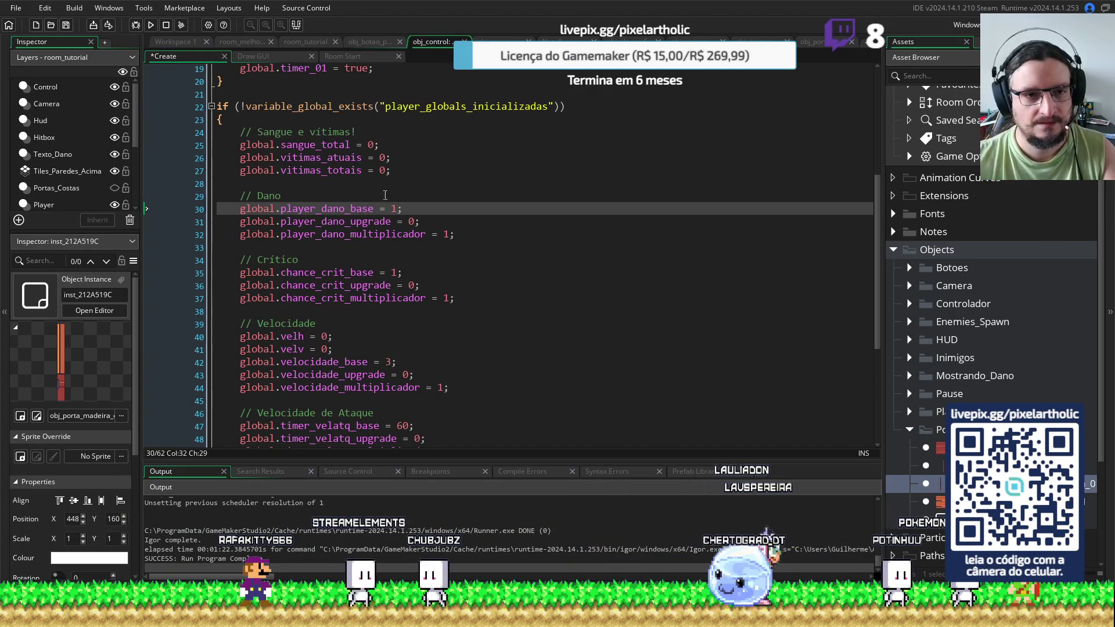
scroll(412, 323, "down", 2)
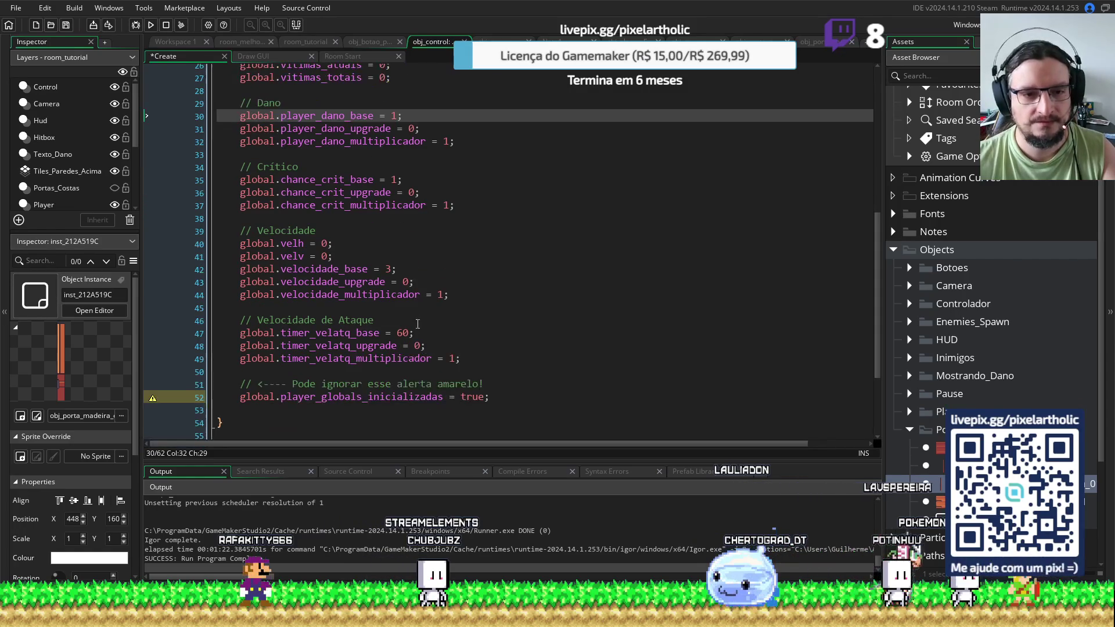
left_click(388, 269)
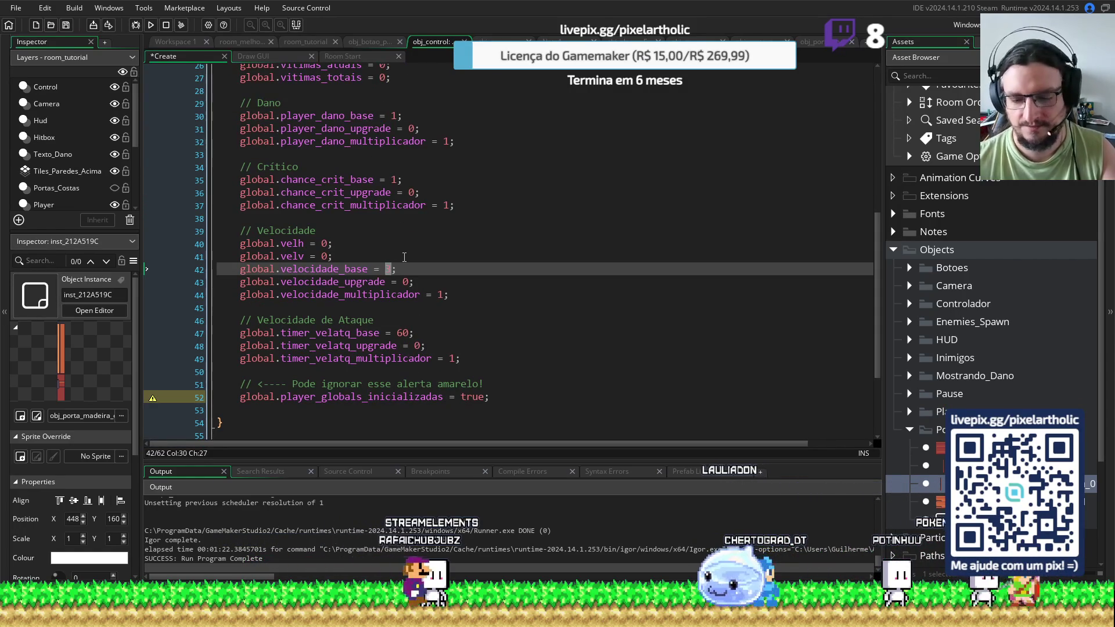
type("1.5")
scroll(404, 257, "down", 2)
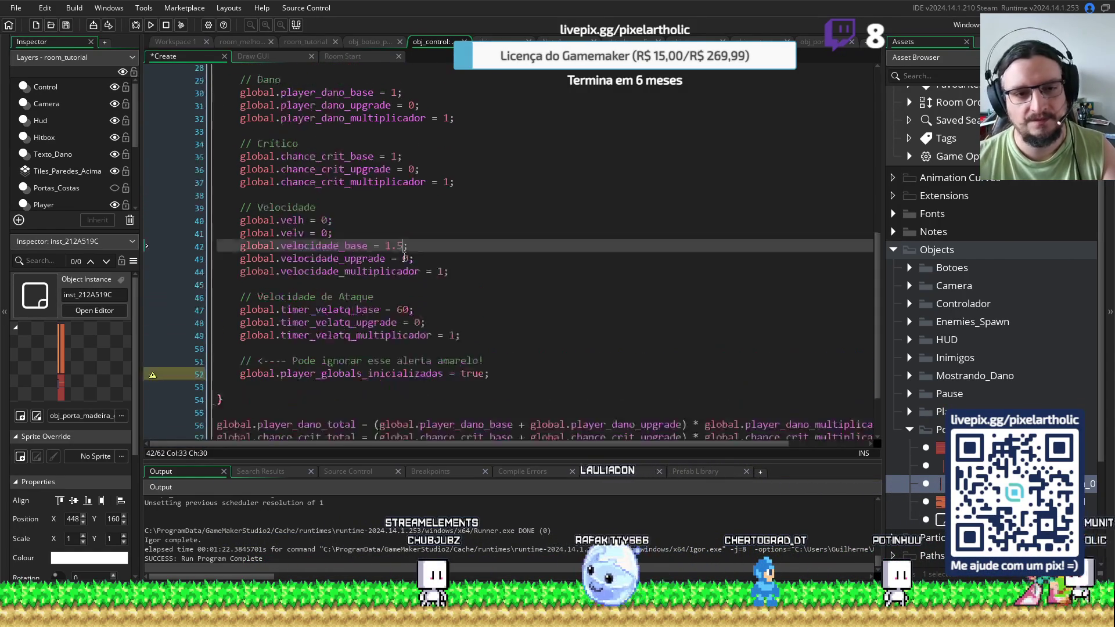
scroll(395, 233, "up", 5)
scroll(376, 180, "up", 1)
scroll(376, 180, "up", 1)
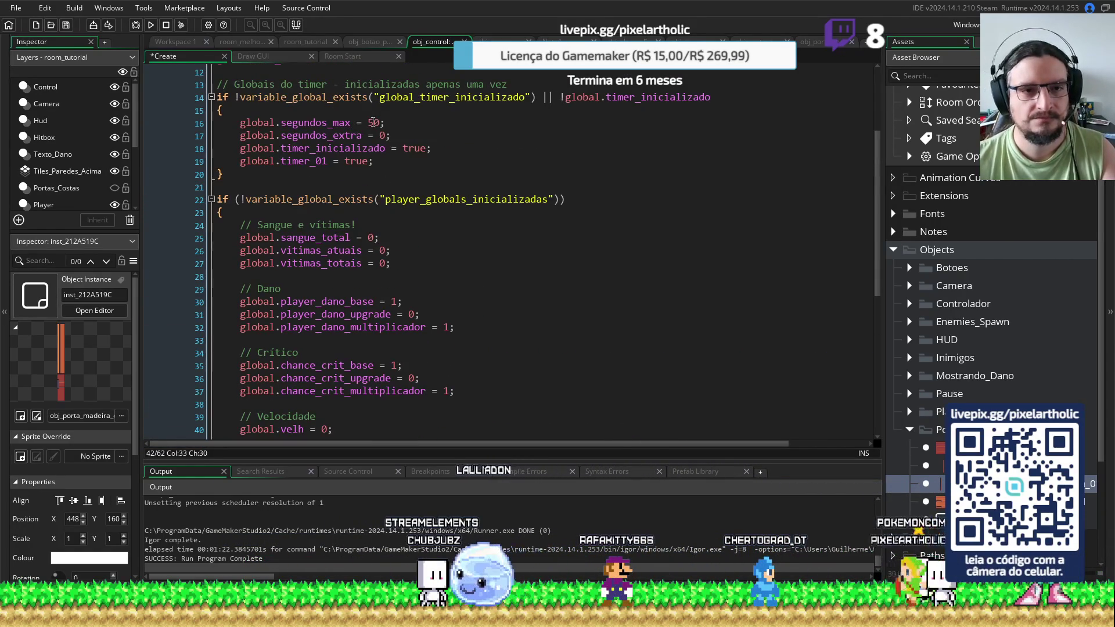
Change global.segundos_max from 50 to 5 in the timer initialization block
left_click(379, 124)
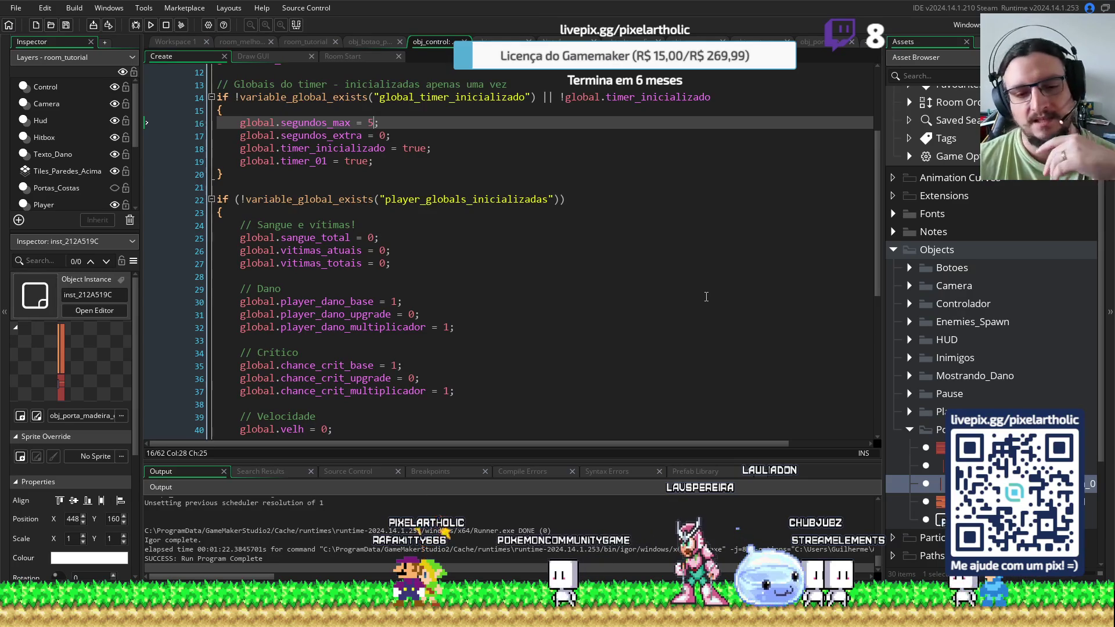
scroll(579, 304, "up", 4)
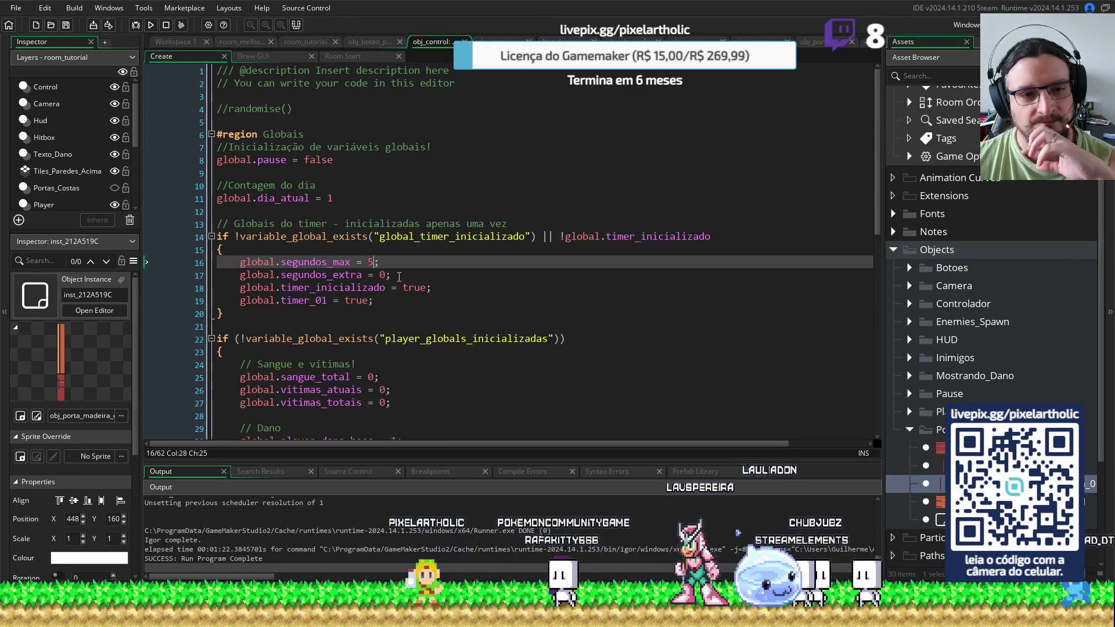
scroll(399, 277, "down", 10)
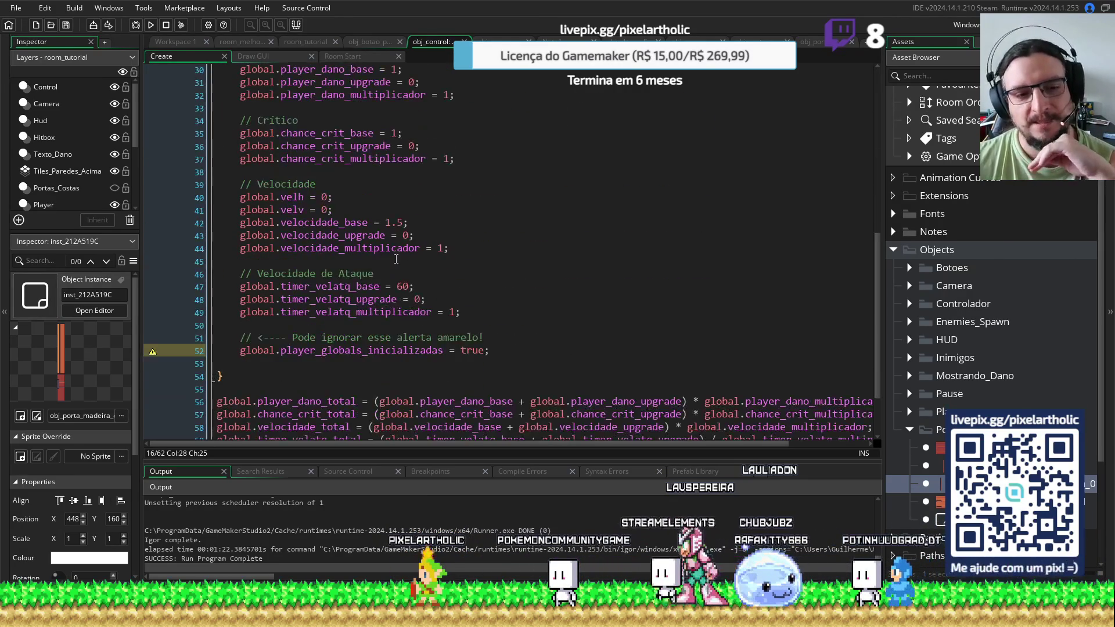
scroll(397, 258, "down", 2)
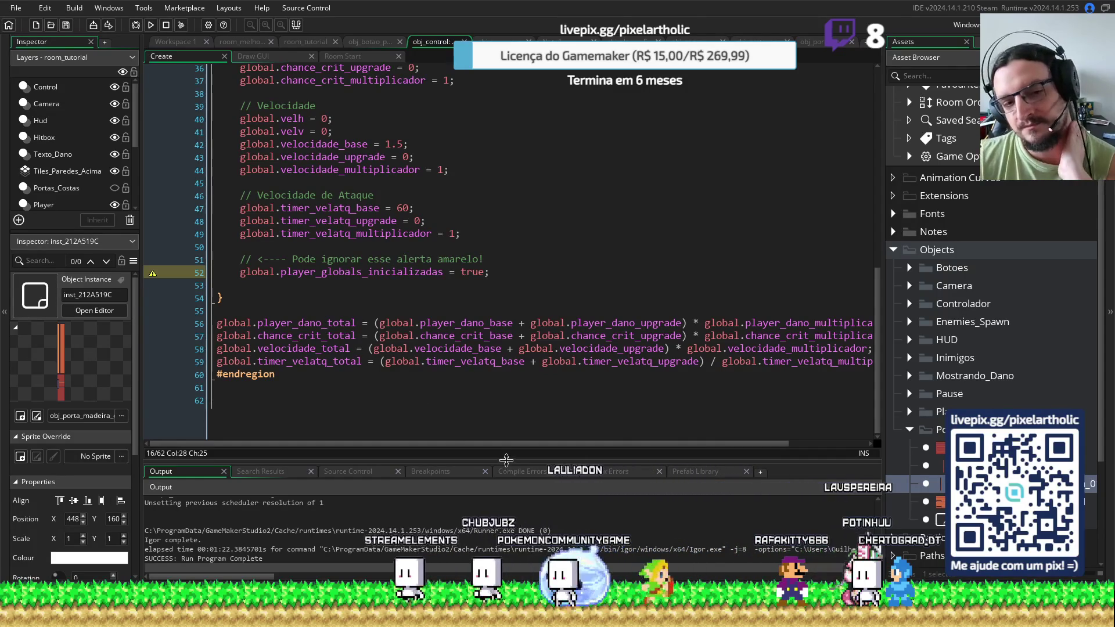
scroll(453, 310, "up", 5)
scroll(454, 310, "up", 6)
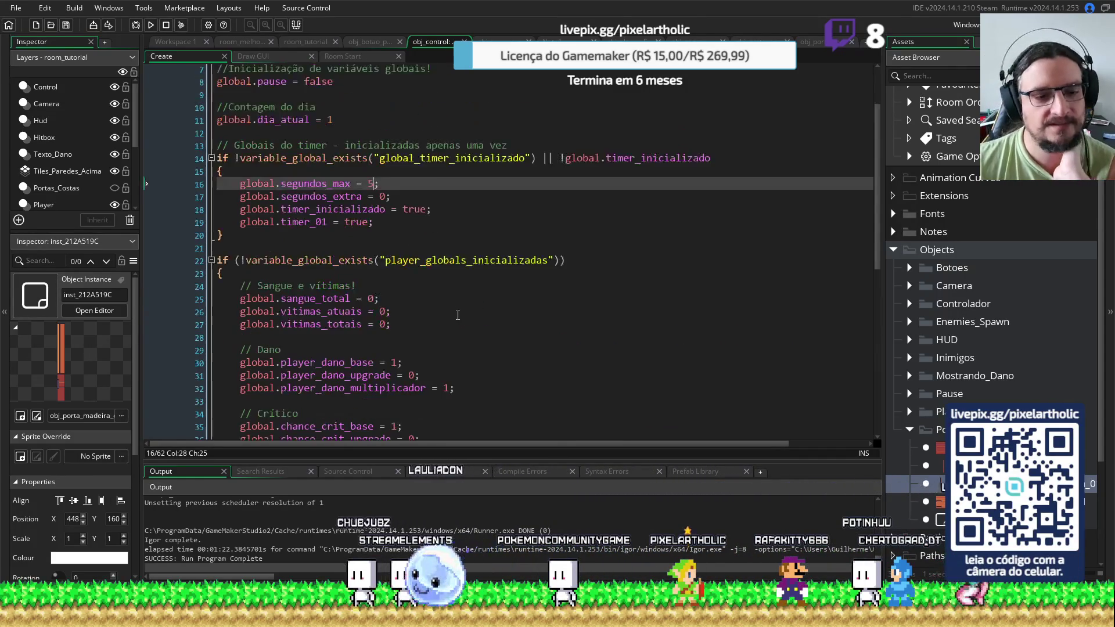
left_click_drag(545, 461, 544, 446)
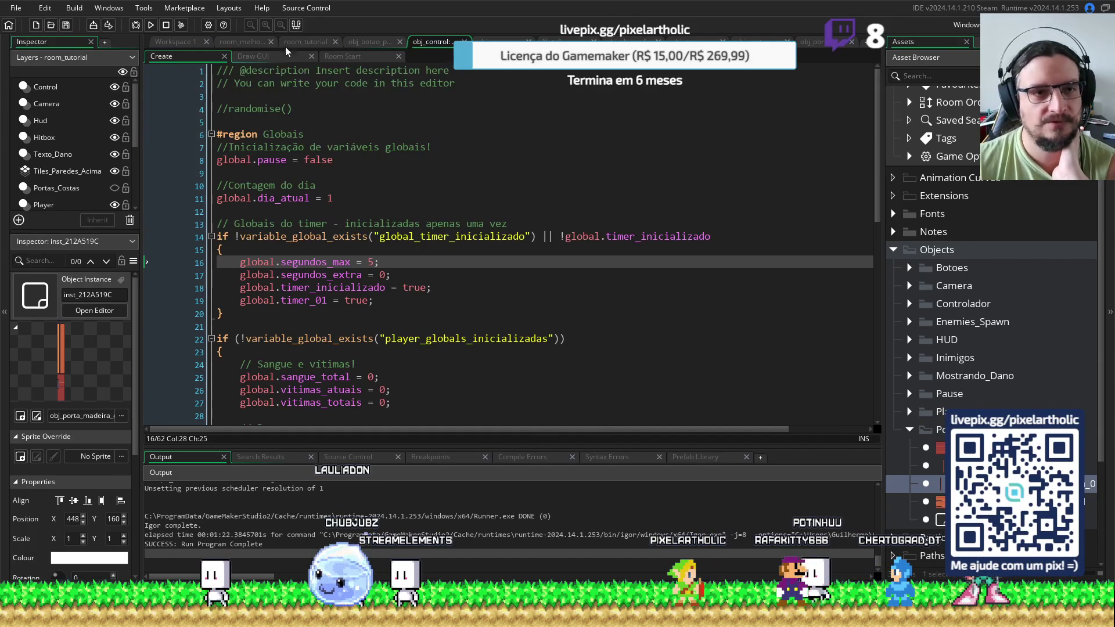
In room_tutorial, close the door instance's creation code and properties windows and widen the room view
left_click(303, 43)
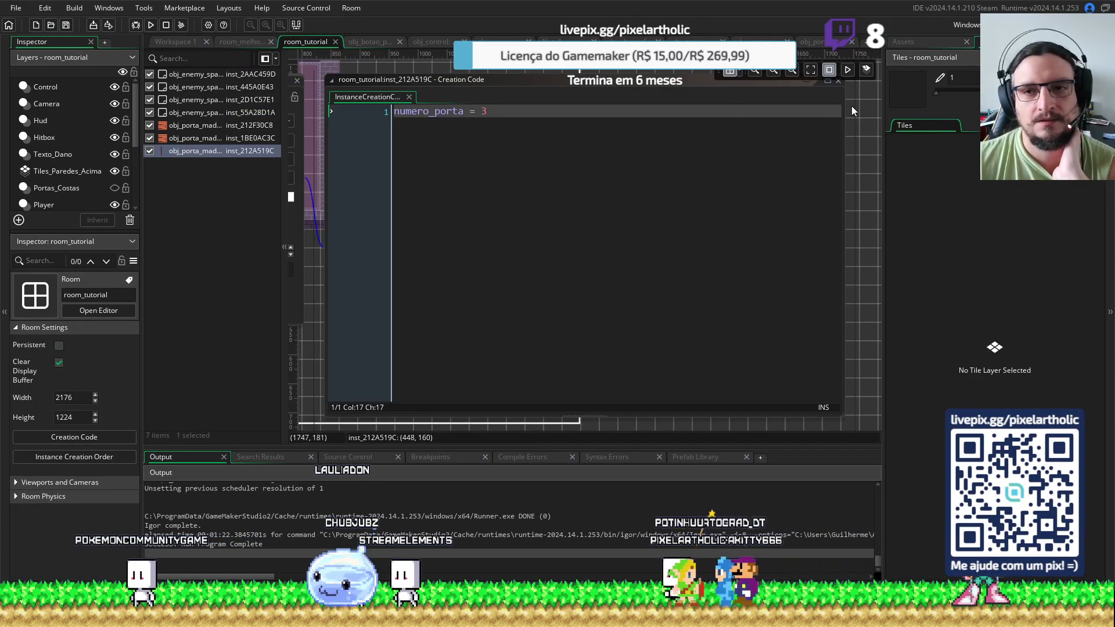
left_click(839, 81)
scroll(645, 158, "down", 2)
scroll(682, 159, "up", 2)
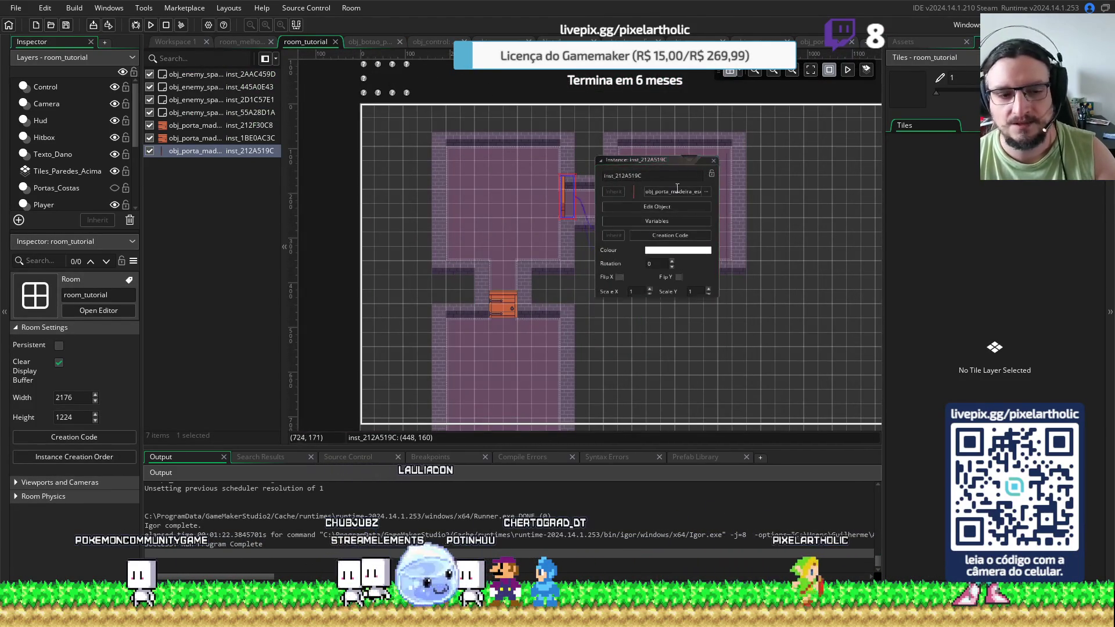
left_click(713, 161)
scroll(655, 256, "down", 2)
mouse_move(675, 277)
left_mouse_down()
mouse_move(679, 267)
mouse_move(618, 183)
mouse_move(573, 224)
mouse_move(597, 223)
mouse_move(542, 213)
left_mouse_up()
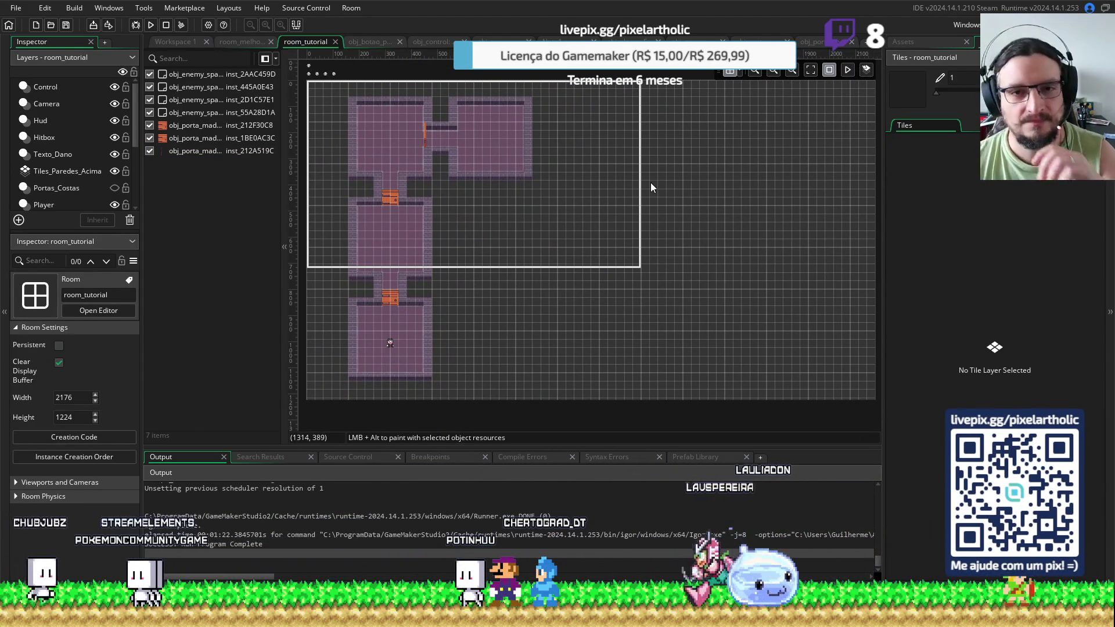
scroll(652, 182, "down", 2)
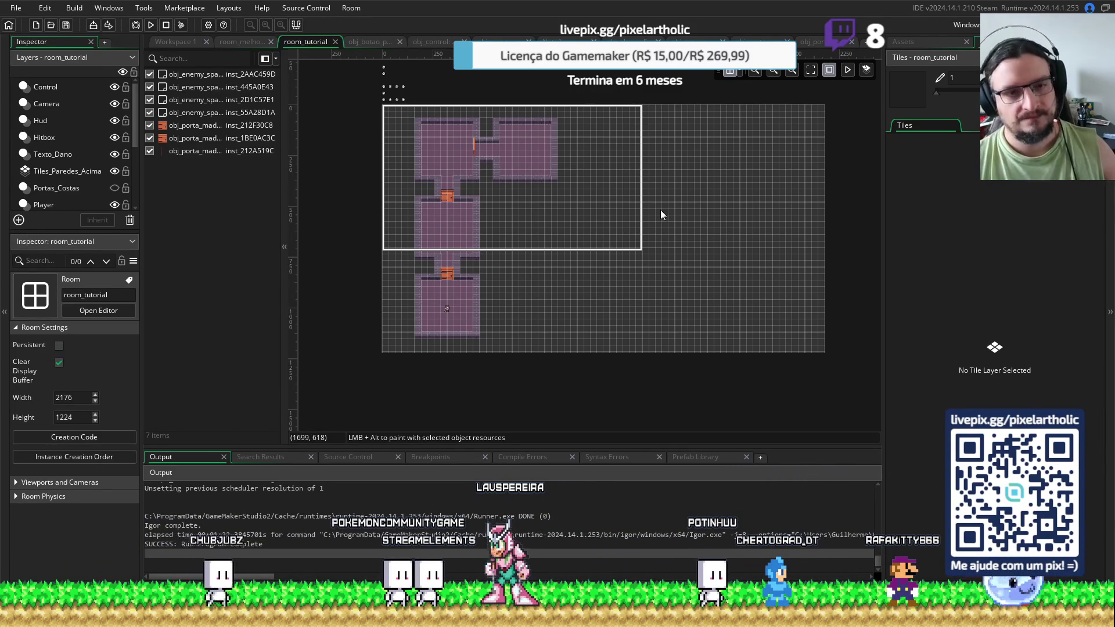
scroll(445, 182, "up", 3)
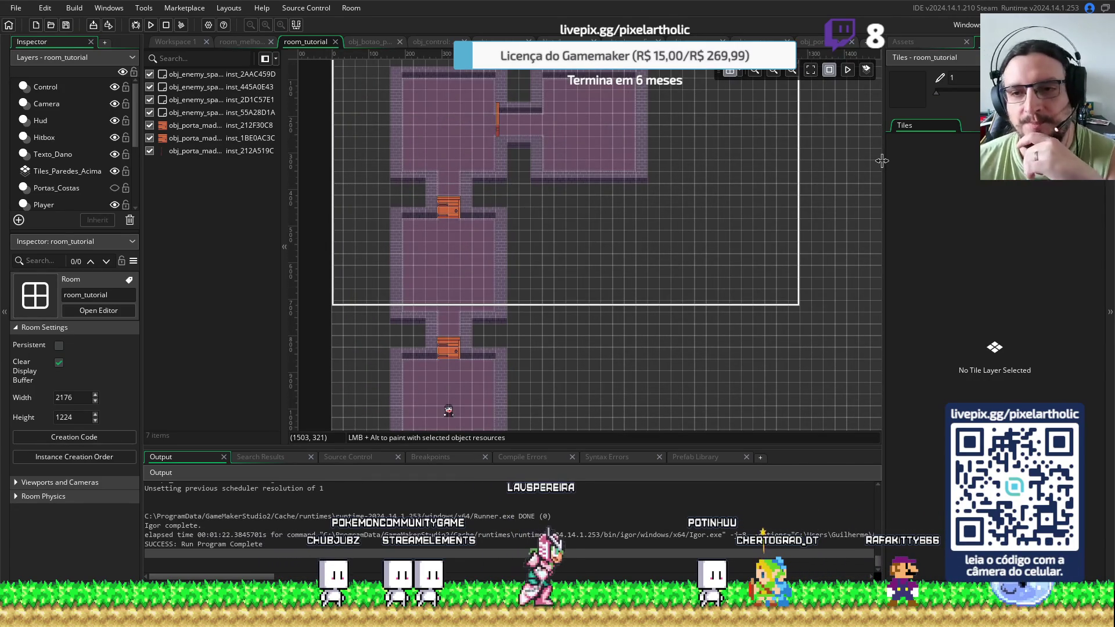
left_click_drag(883, 162, 914, 161)
Collapse Objects in the Asset Browser, expand Sprites and open spr_bloco_atributos to check its 227×496 size
left_click(936, 39)
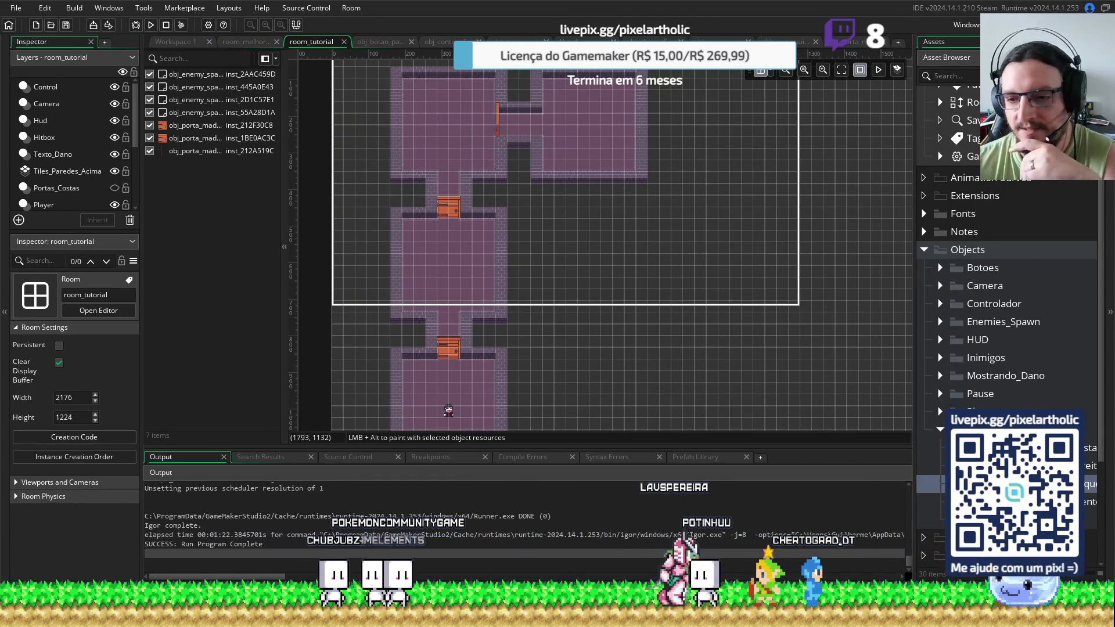
double_click(925, 251)
left_click(925, 250)
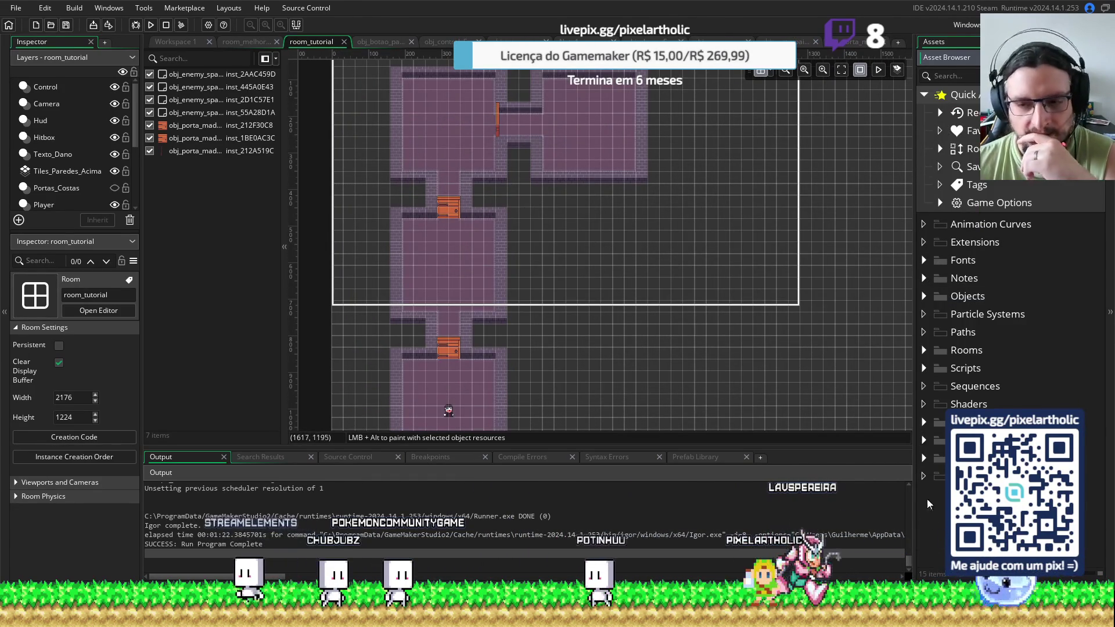
scroll(927, 444, "down", 1)
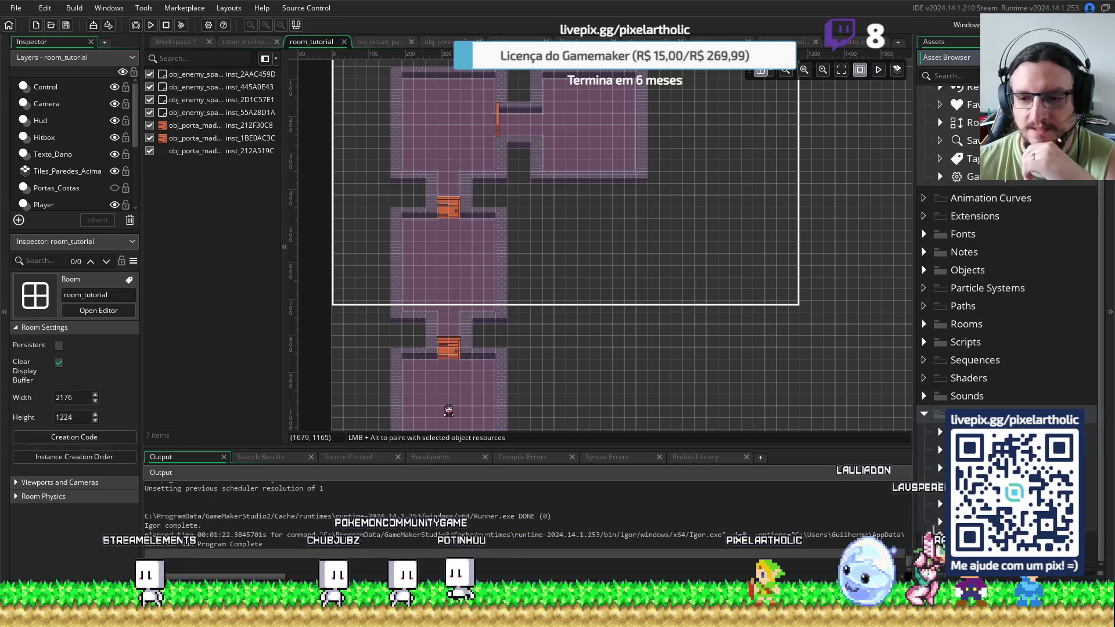
left_click(941, 433)
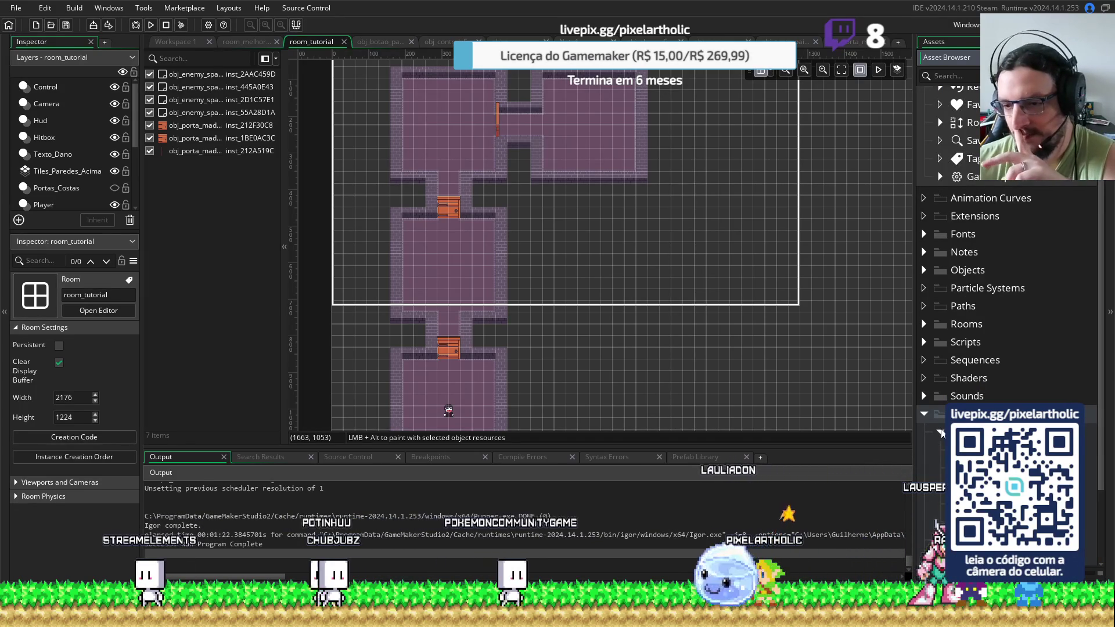
double_click(952, 450)
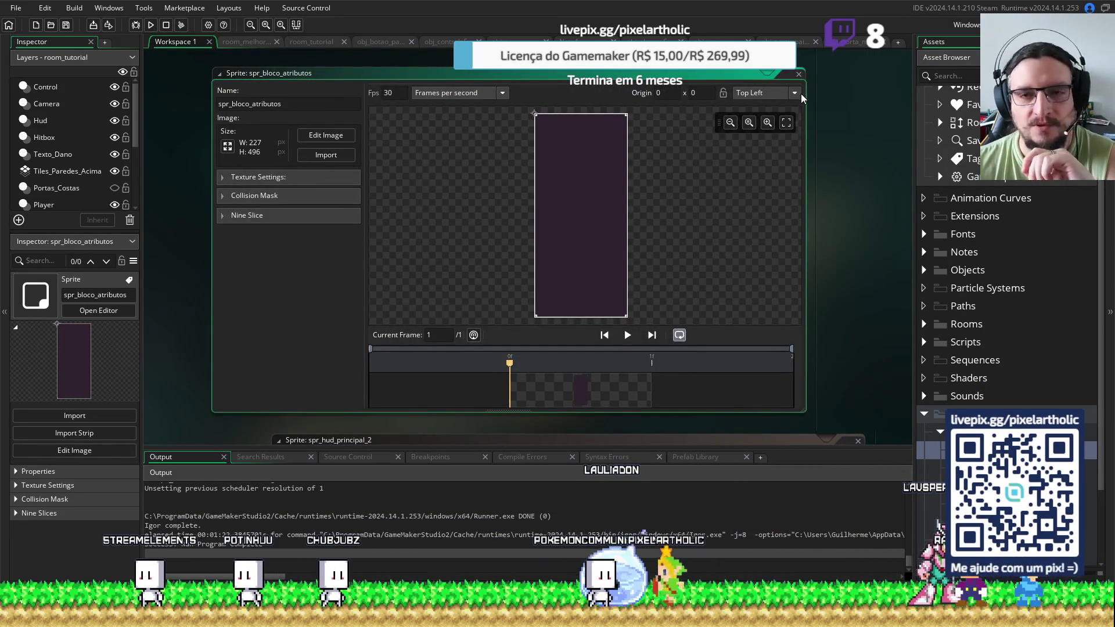
left_click(245, 42)
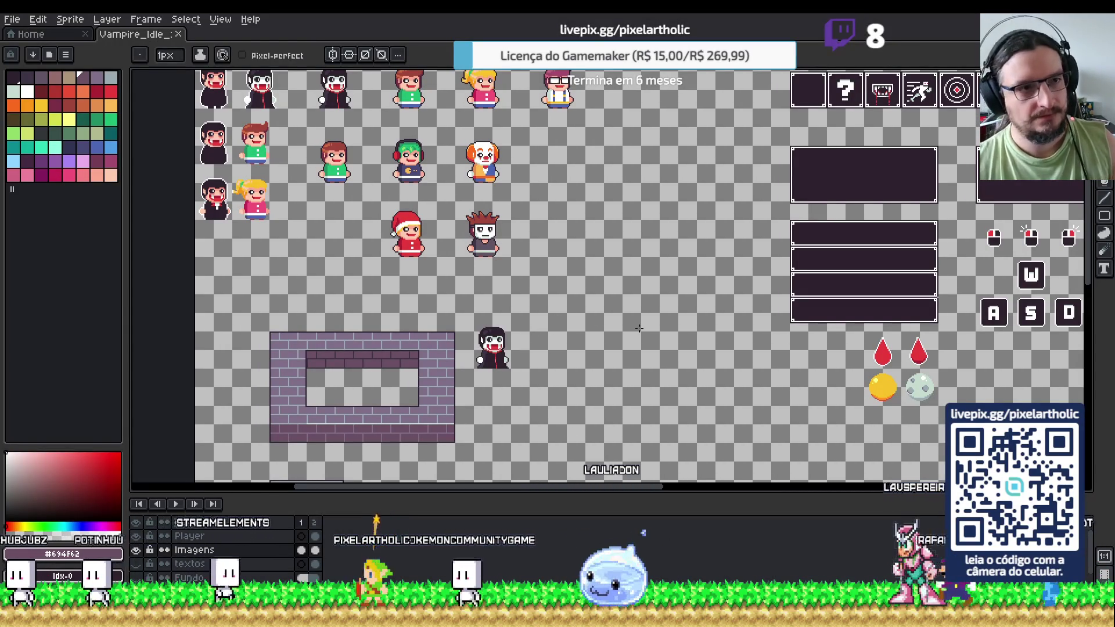
Load the Bloco_Atributos file into a new Aseprite tab and pan to its top edge
key("v")
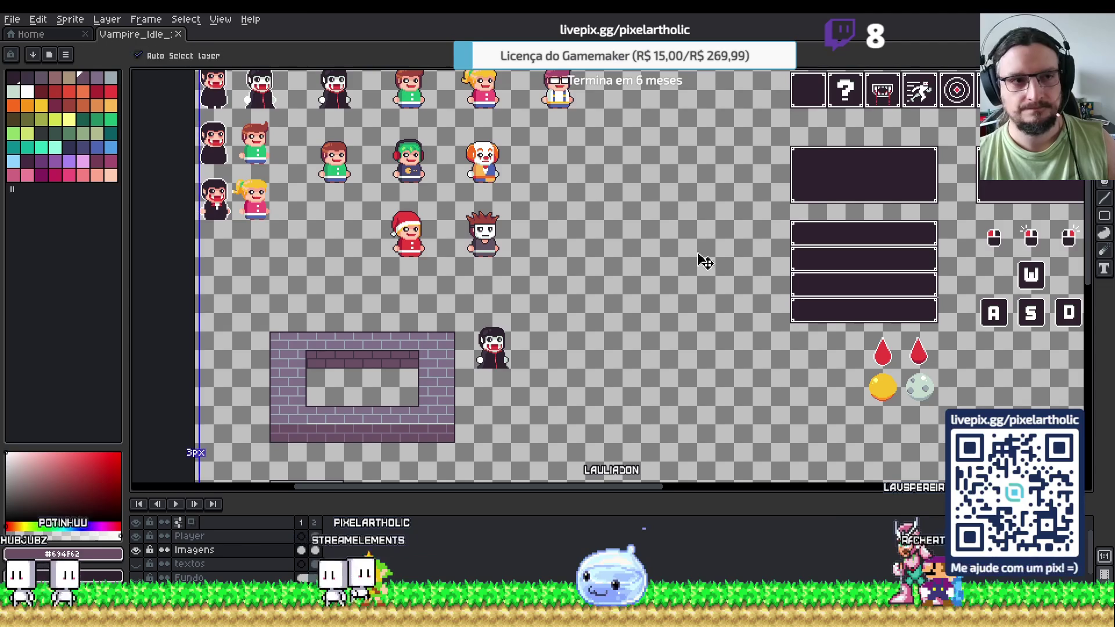
scroll(697, 238, "down", 3)
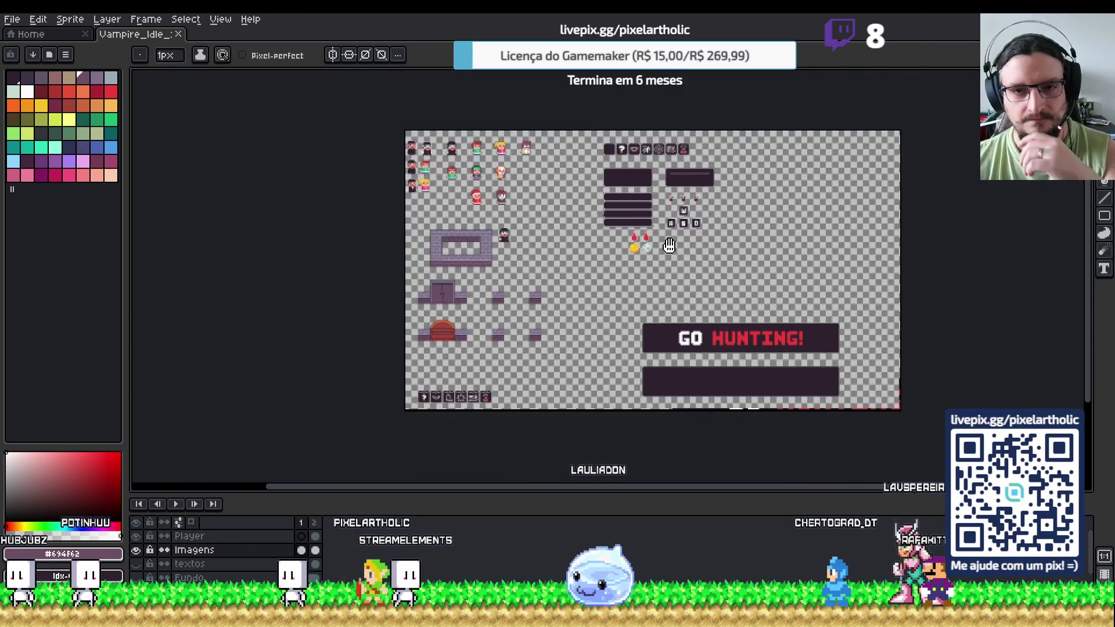
scroll(575, 263, "up", 1)
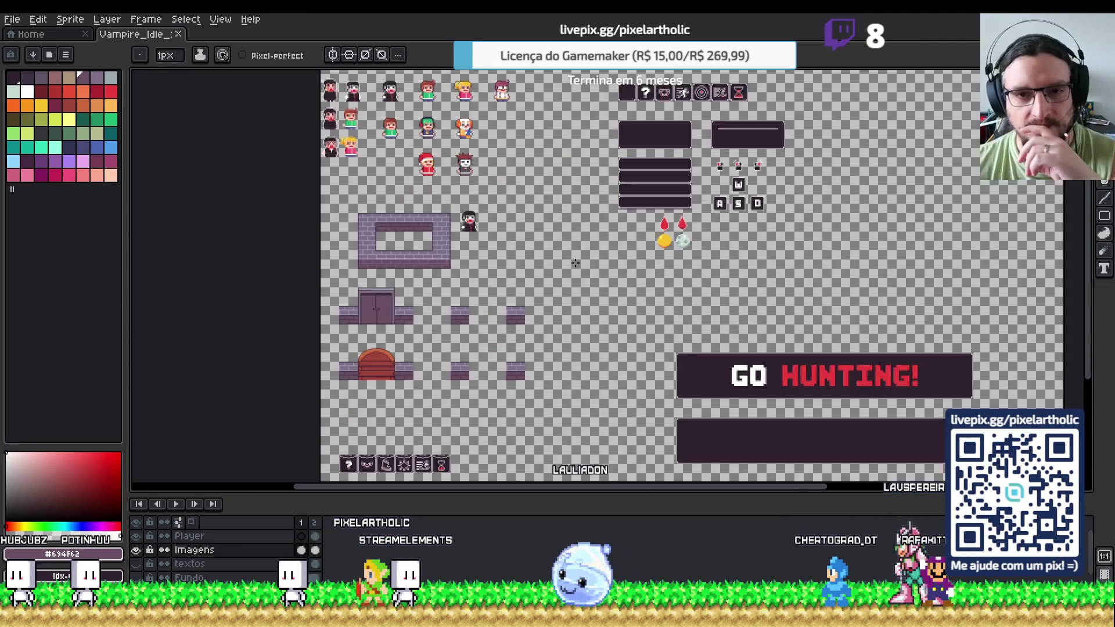
left_click(13, 19)
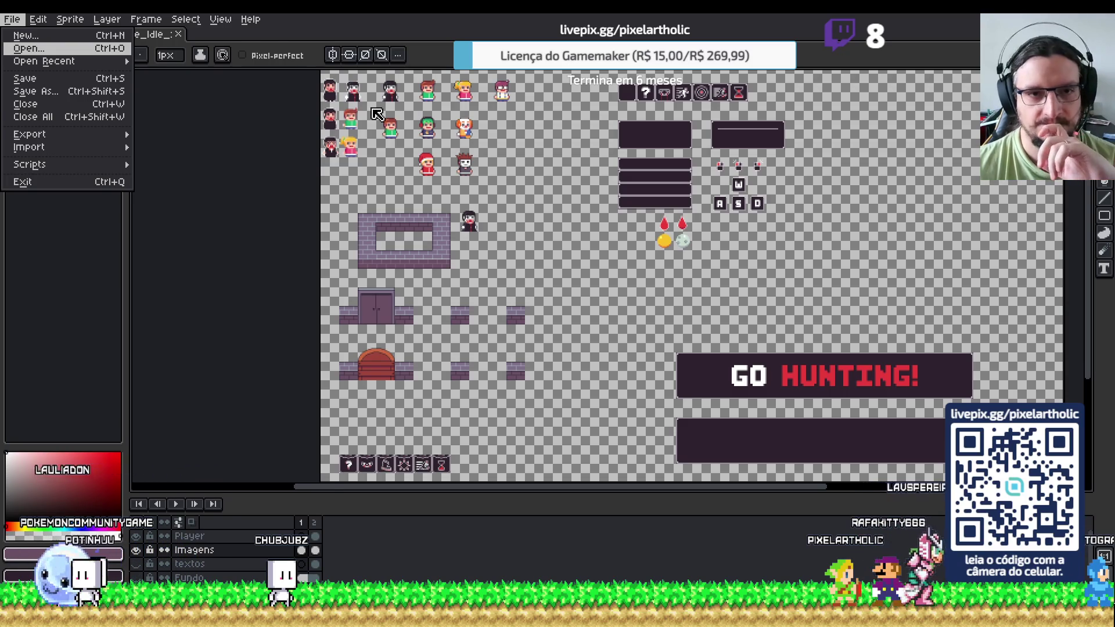
key("Return")
left_click_drag(510, 154, 463, 292)
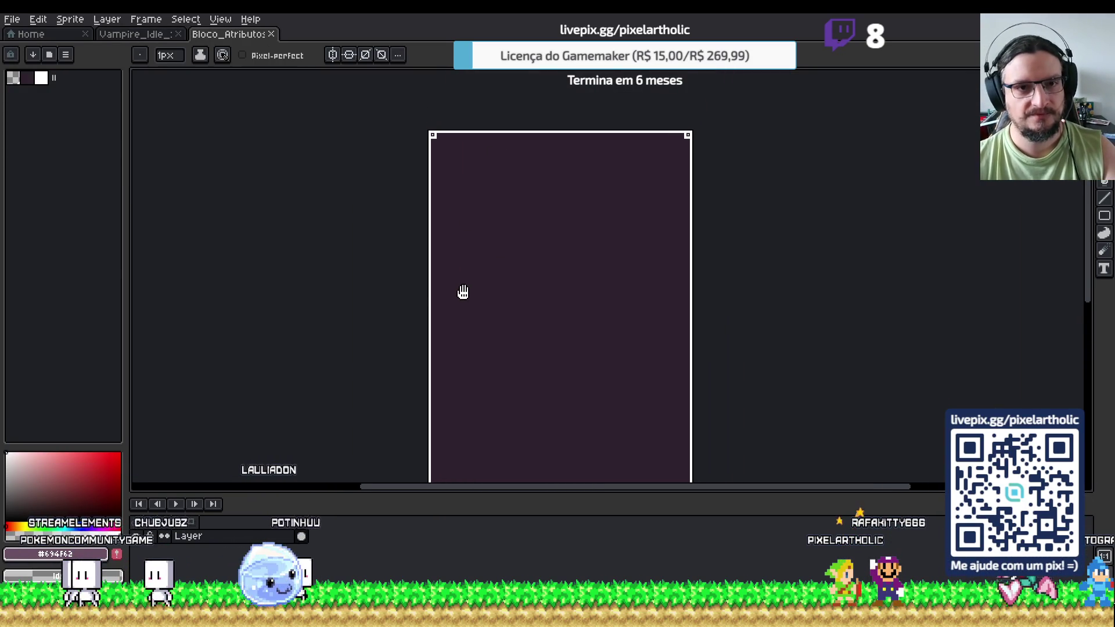
Sample the panel's dark background colour and load the resurrect-64 palette from the presets list
left_click(494, 222, "alt")
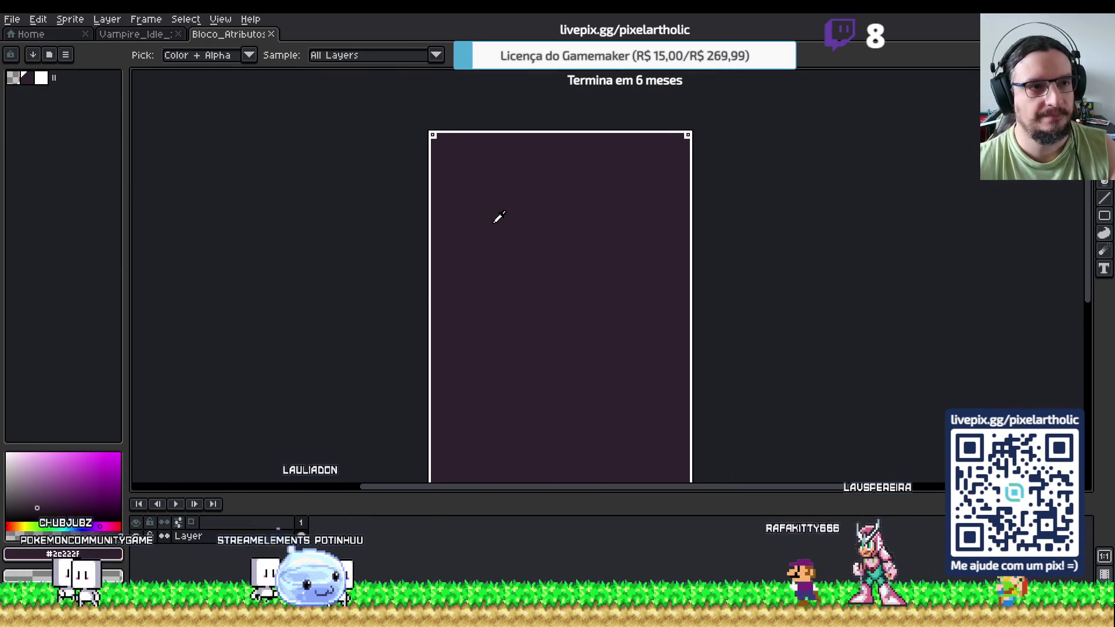
key("F4")
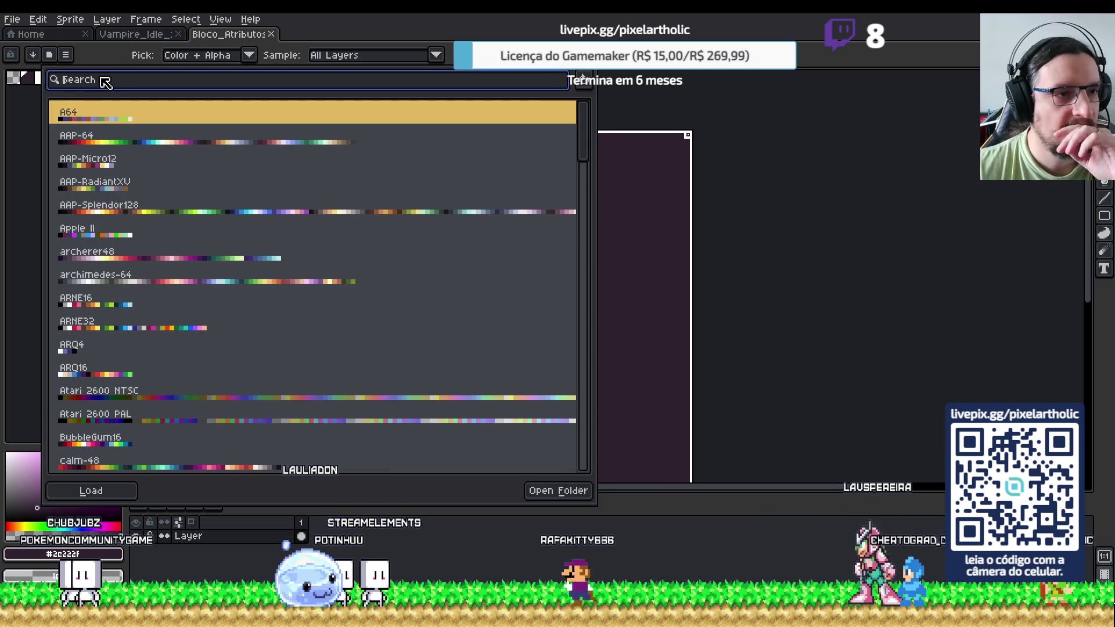
type("res")
left_click(155, 141)
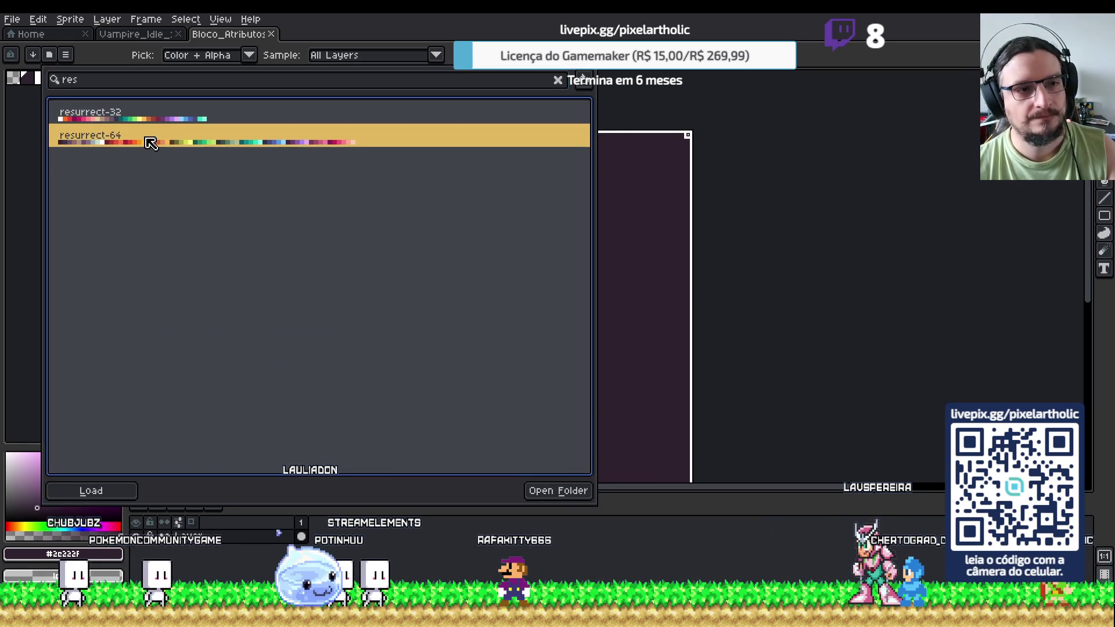
left_click(515, 36)
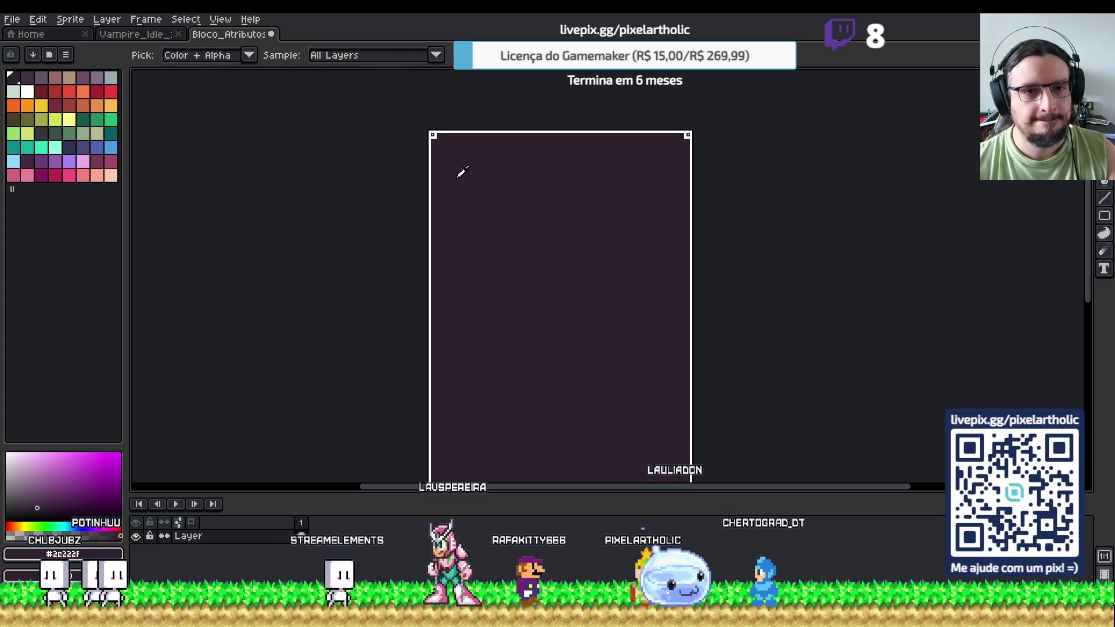
key("F7")
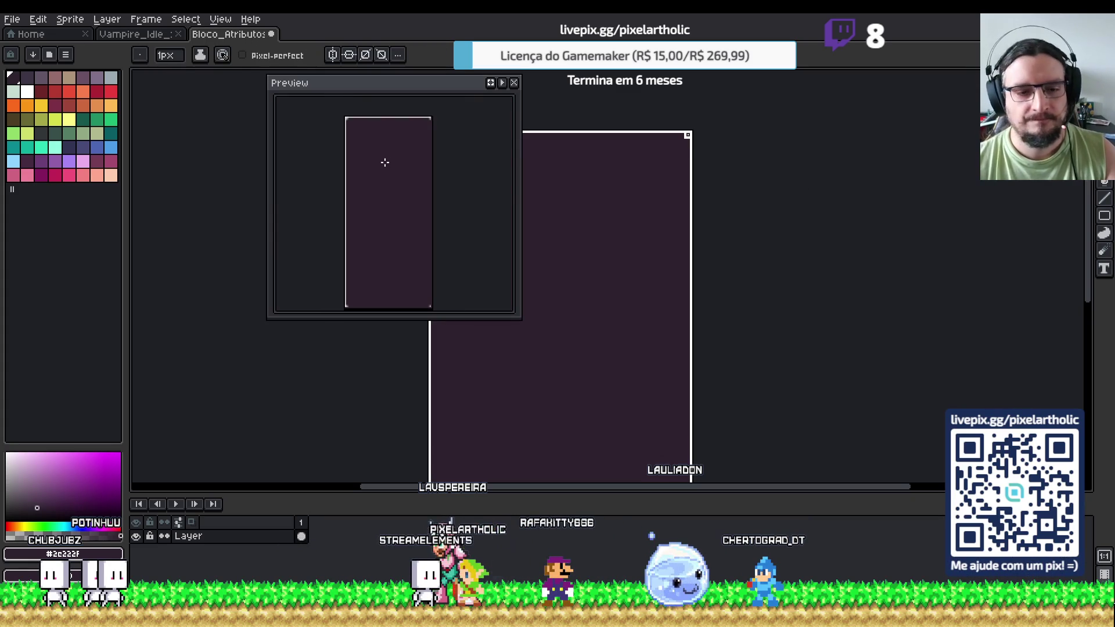
Dock the sprite preview at the right of the canvas, make it taller, and frame the sprite in it
left_click_drag(352, 93, 887, 102)
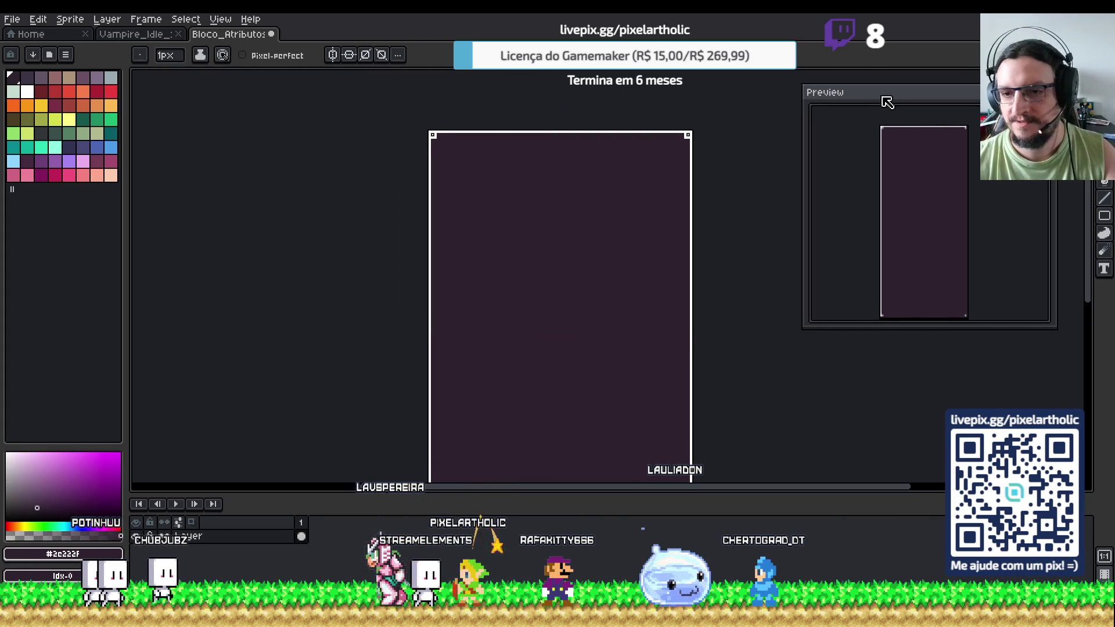
left_click_drag(900, 330, 900, 461)
scroll(909, 313, "up", 1)
left_click_drag(911, 298, 918, 264)
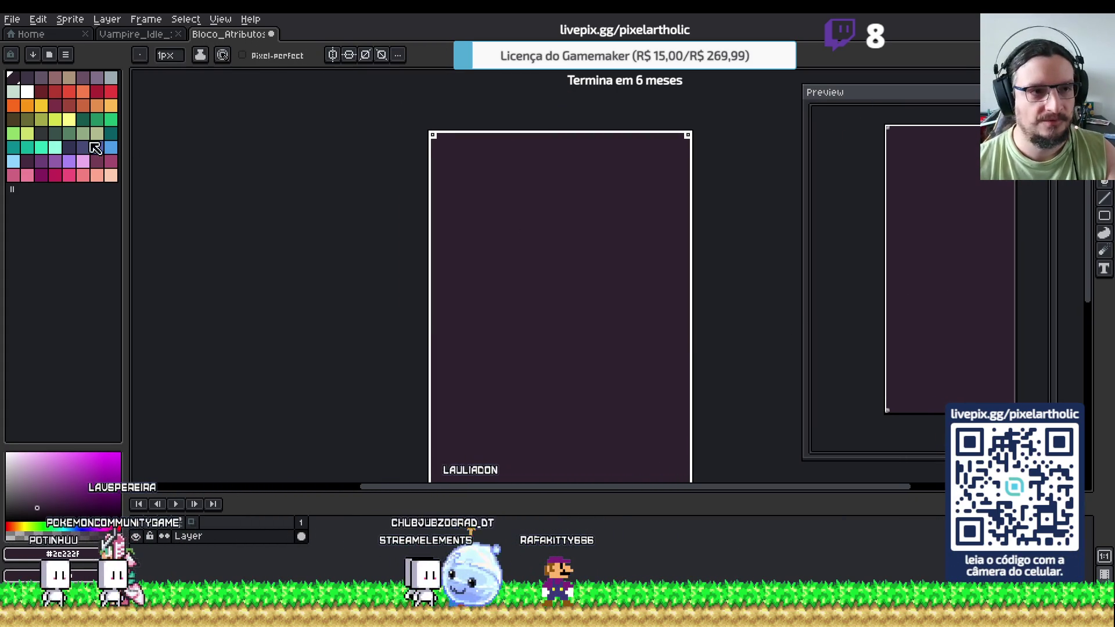
Pick a lighter palette colour and draw a horizontal guide line across the panel
key("i")
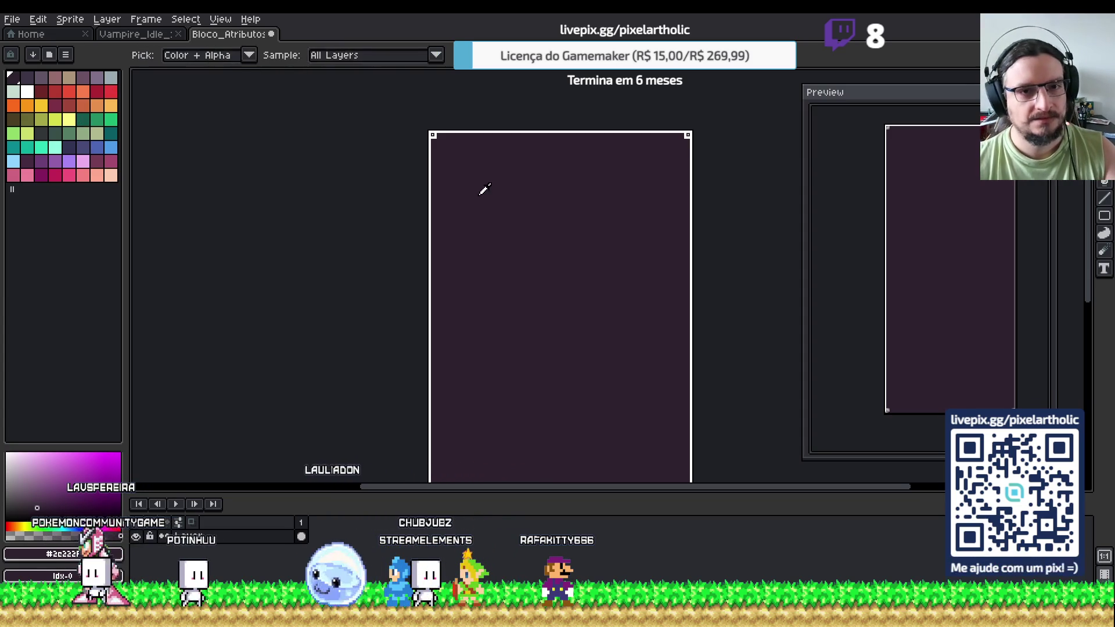
left_click(27, 78)
key("b")
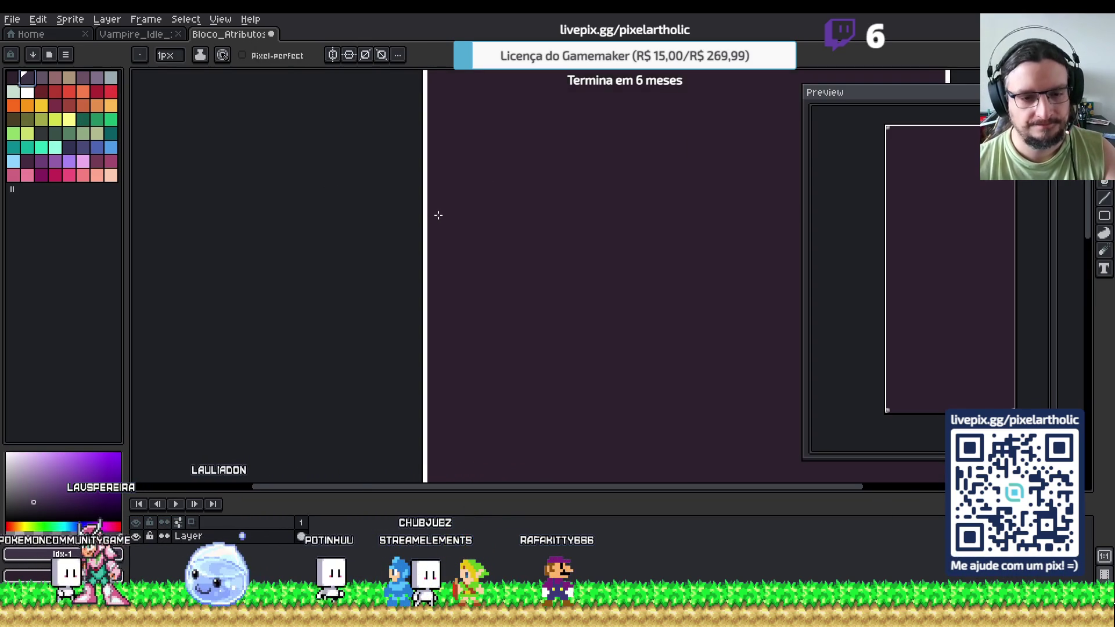
scroll(440, 185, "up", 2)
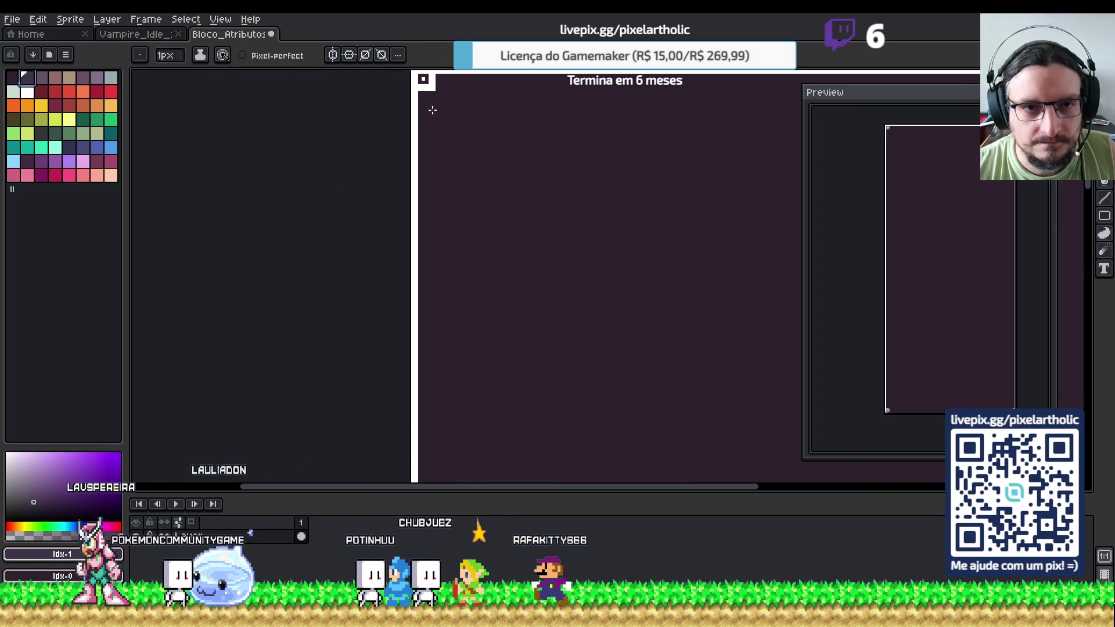
left_click_drag(742, 157, 594, 173)
scroll(700, 175, "down", 3)
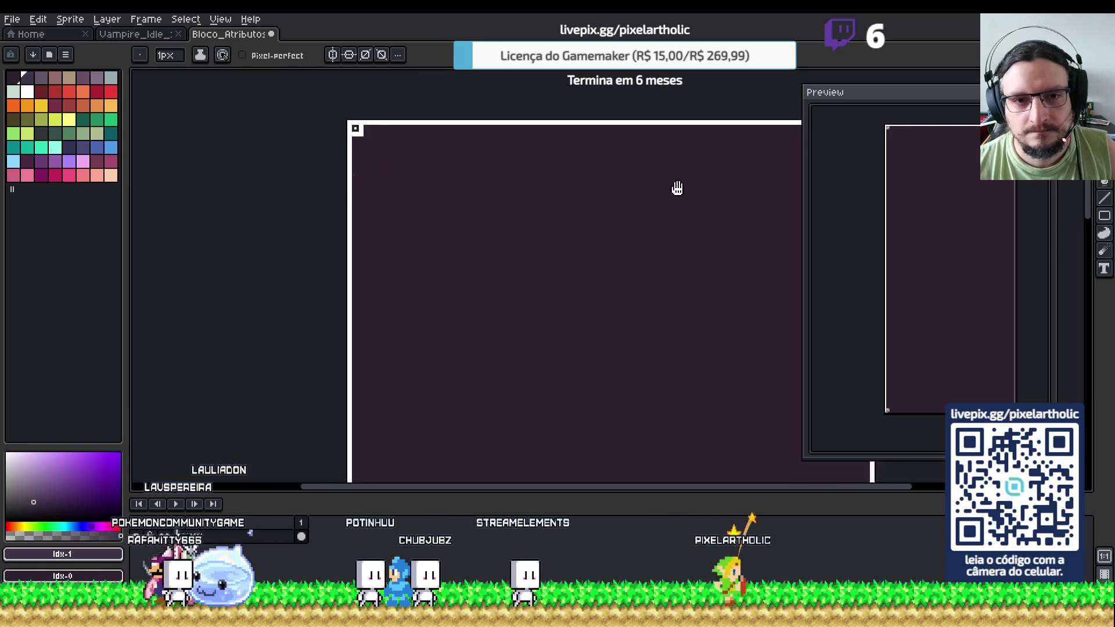
left_click(732, 183, "shift")
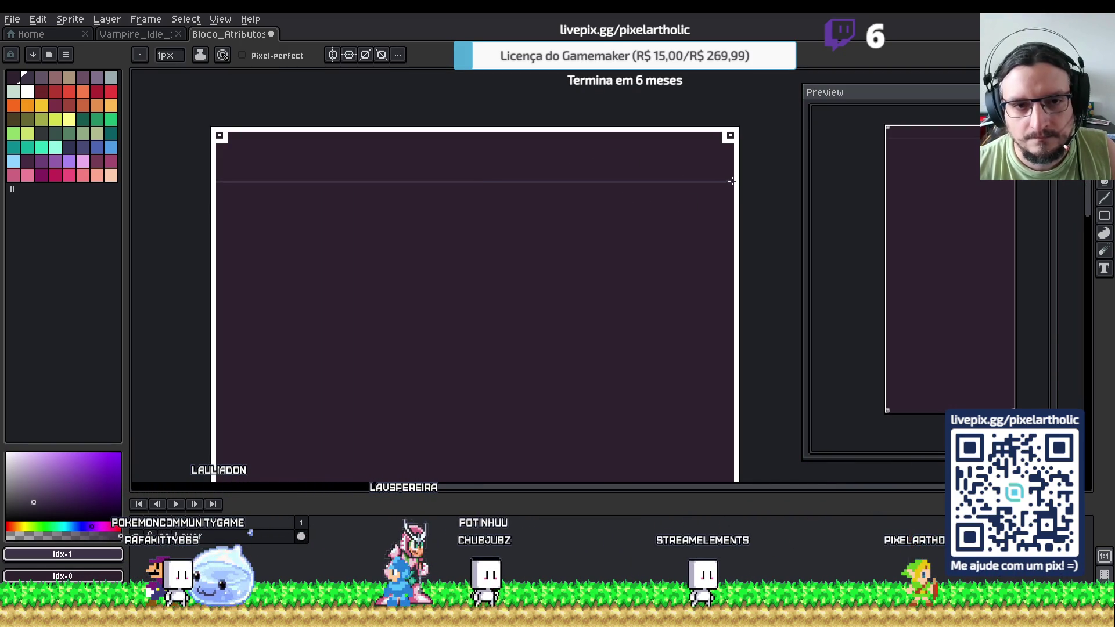
scroll(711, 207, "up", 1)
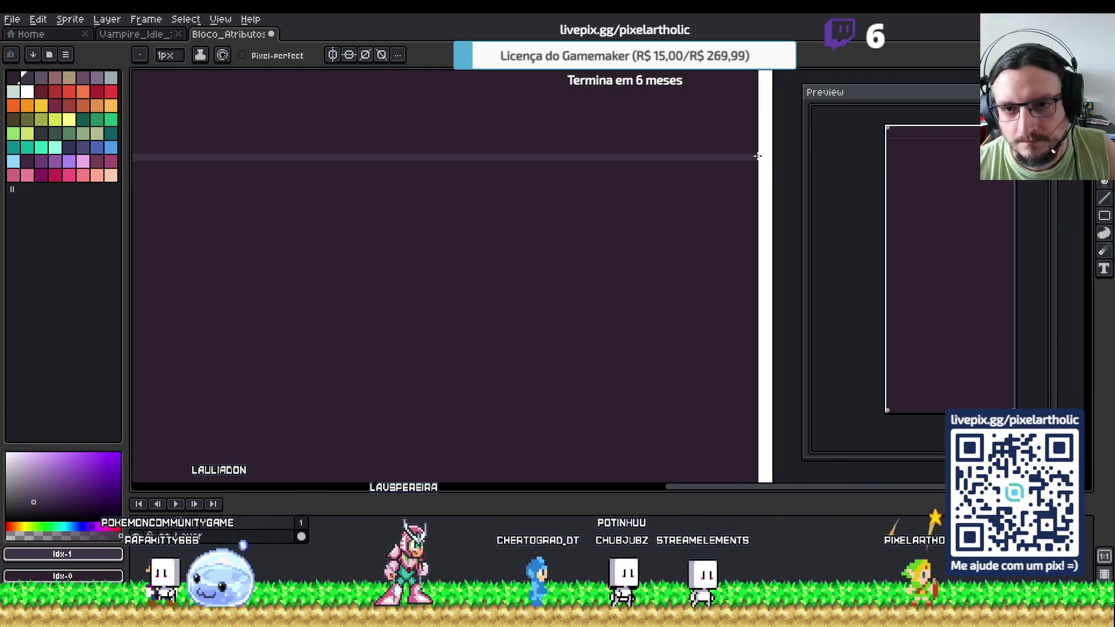
scroll(598, 180, "down", 1)
left_click_drag(354, 180, 566, 223)
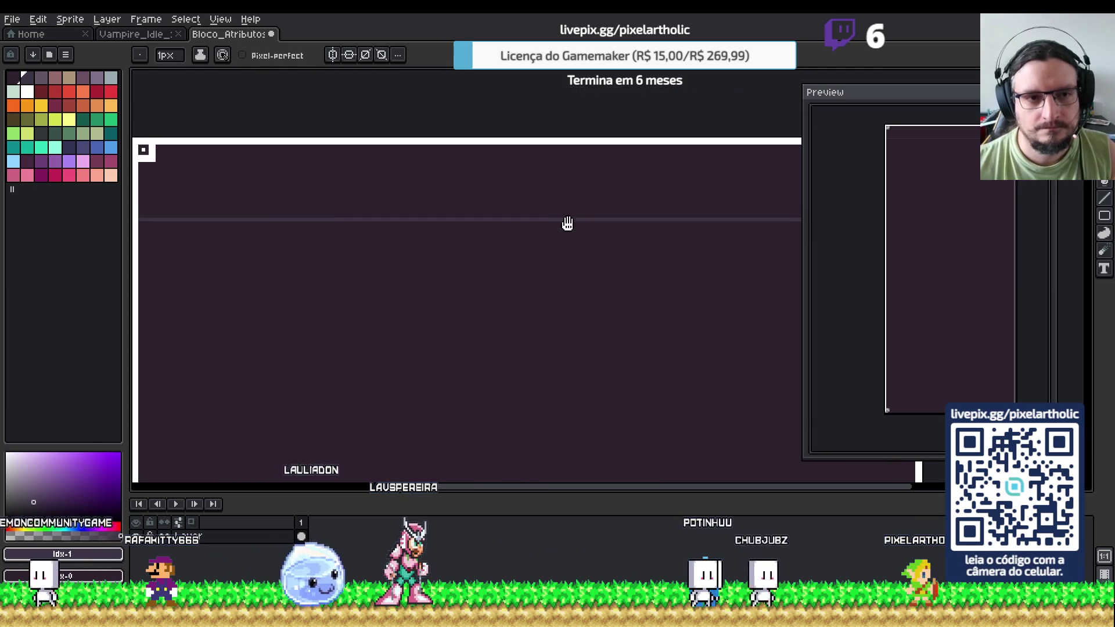
Select a horizontal band and paint a lighter stripe across the panel's full width near the top
key("m")
scroll(351, 159, "up", 1)
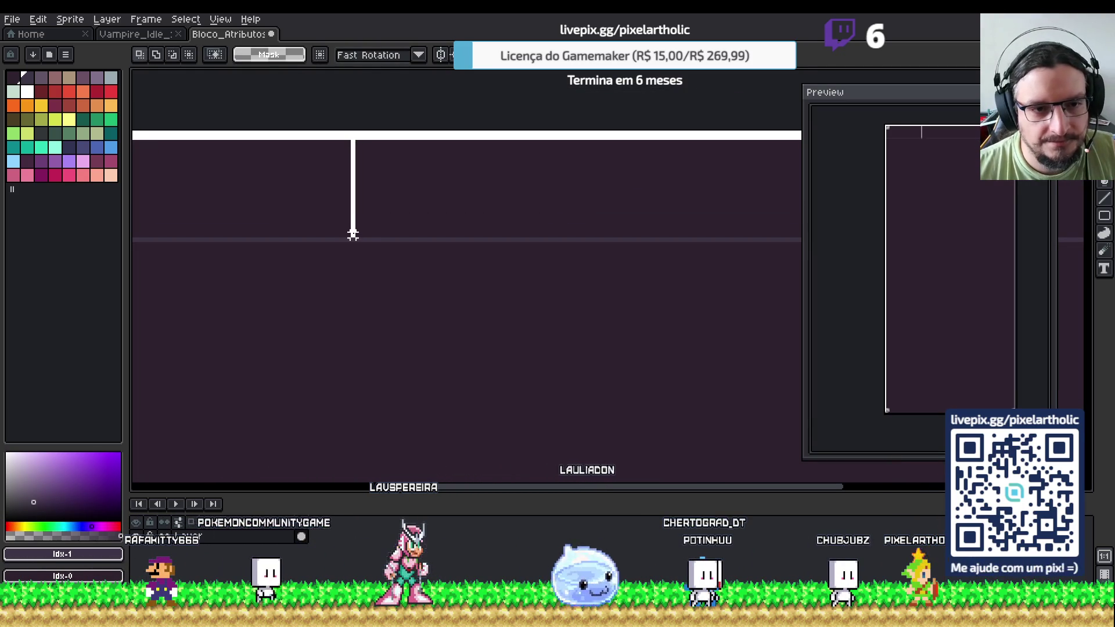
left_click_drag(347, 137, 356, 240)
scroll(403, 219, "down", 1)
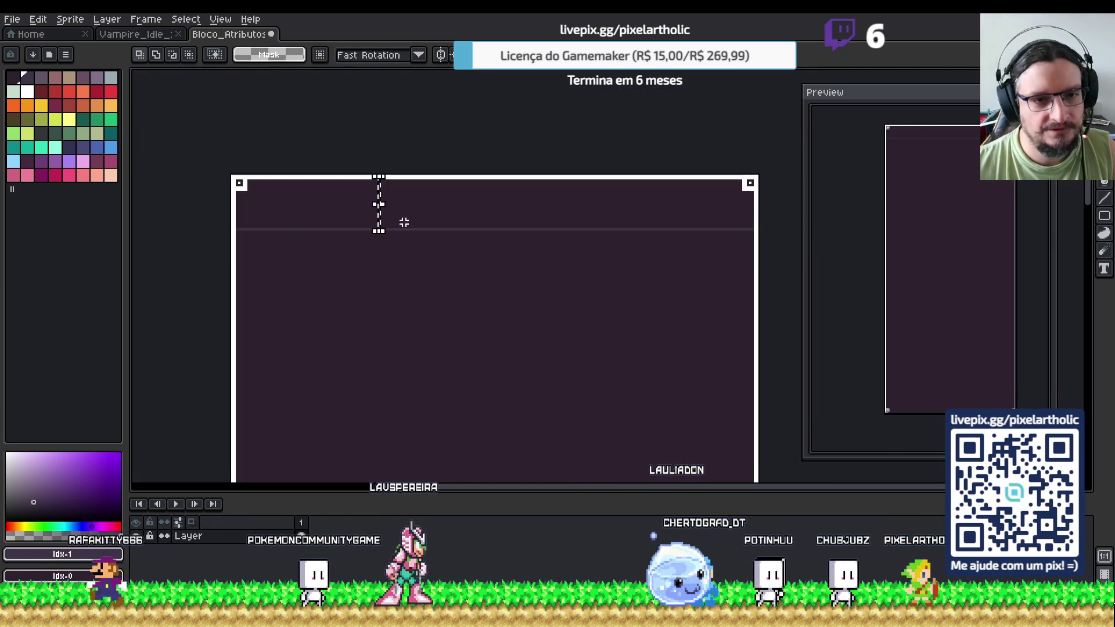
key("ctrl+d")
scroll(278, 228, "up", 1)
mouse_move(197, 230)
left_mouse_down()
mouse_move(799, 233)
mouse_move(798, 260)
mouse_move(348, 231)
left_mouse_up()
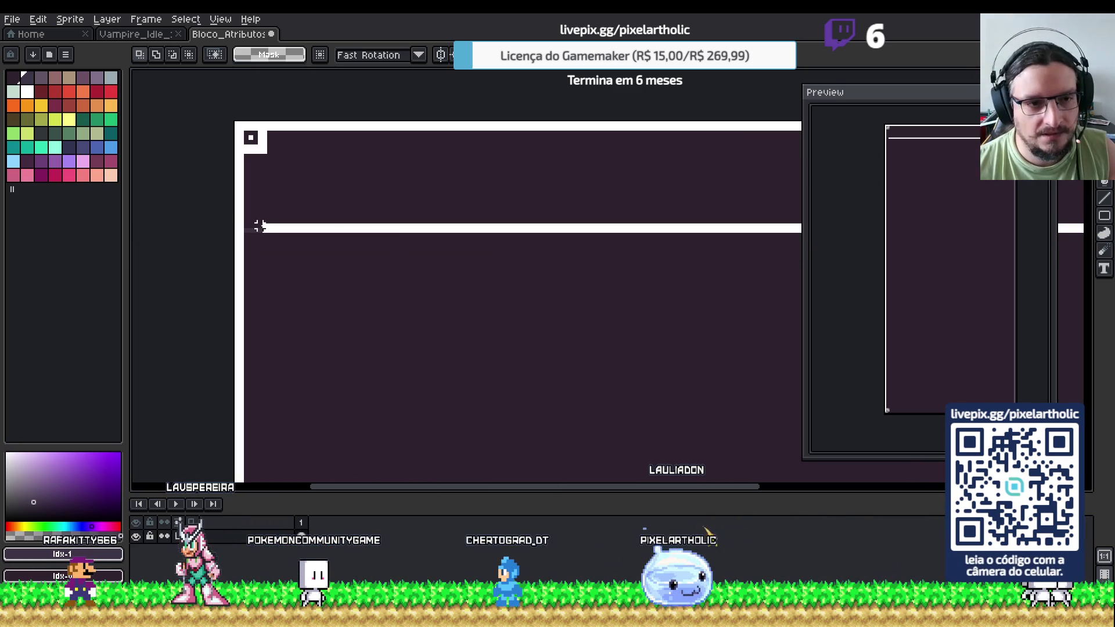
key("Up")
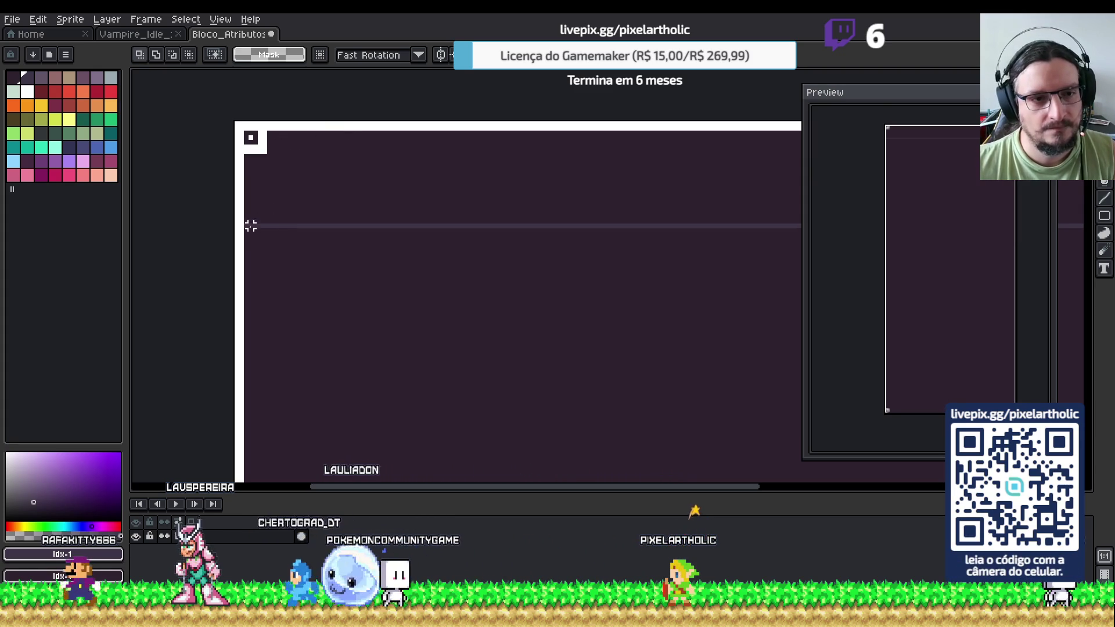
mouse_move(328, 280)
left_mouse_down()
mouse_move(285, 142)
mouse_move(260, 123)
left_mouse_up()
key("b")
scroll(273, 120, "down", 1)
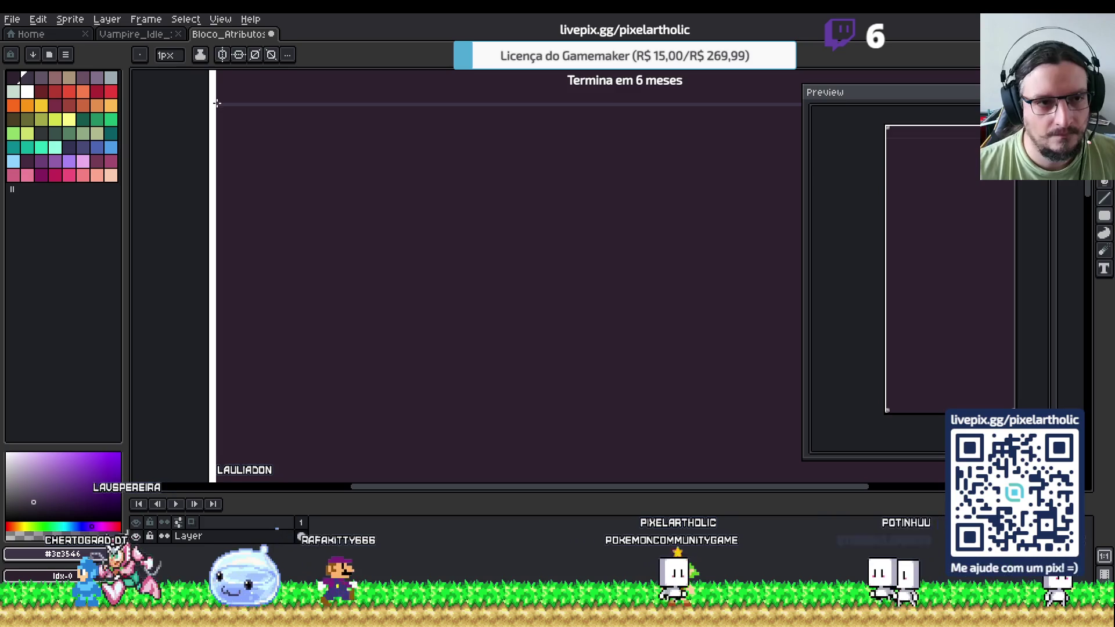
mouse_move(538, 189)
left_mouse_down()
mouse_move(796, 180)
mouse_move(795, 169)
mouse_move(411, 252)
left_mouse_up()
left_click_drag(672, 247, 638, 242)
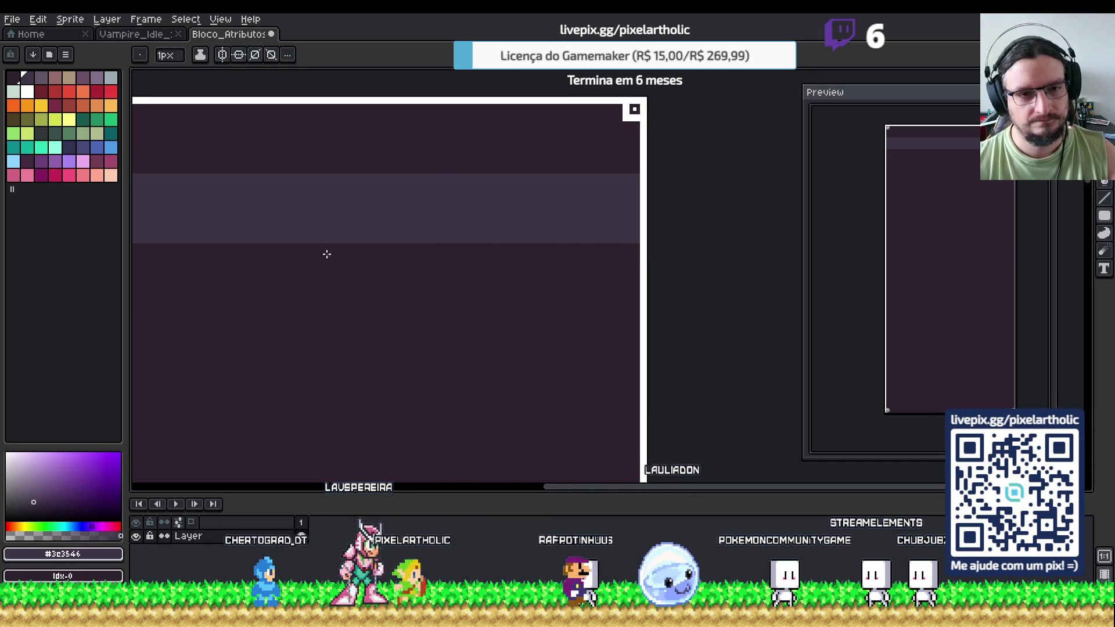
Select the light stripe, move it about 20 pixels and then further down the panel, and commit it
scroll(327, 254, "down", 1)
mouse_move(294, 248)
left_mouse_down()
mouse_move(590, 227)
mouse_move(509, 220)
left_mouse_up()
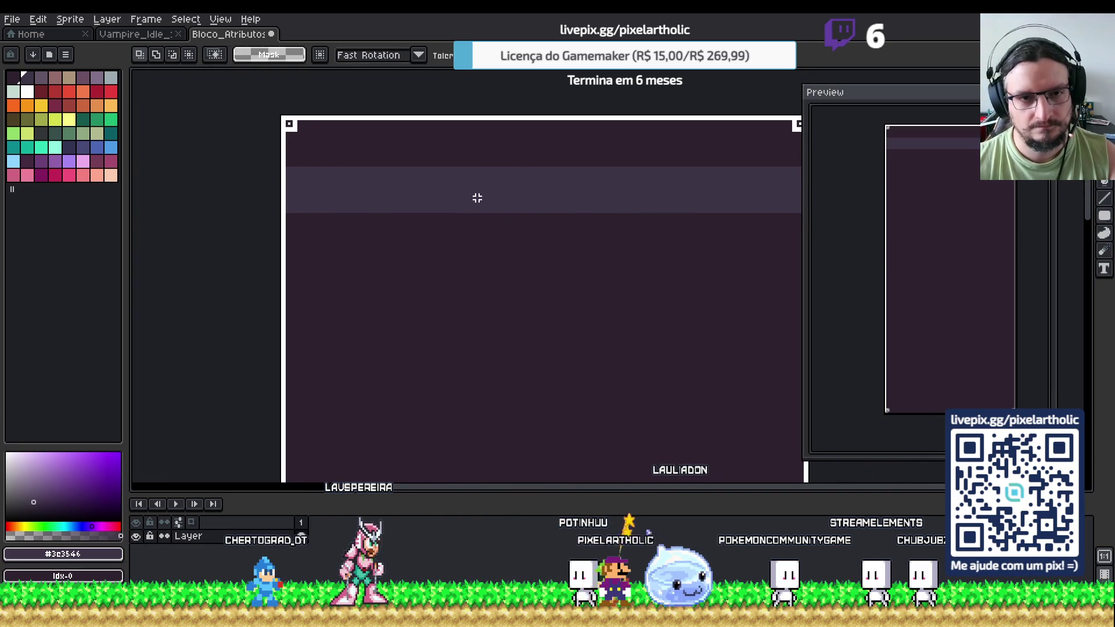
scroll(364, 196, "up", 1)
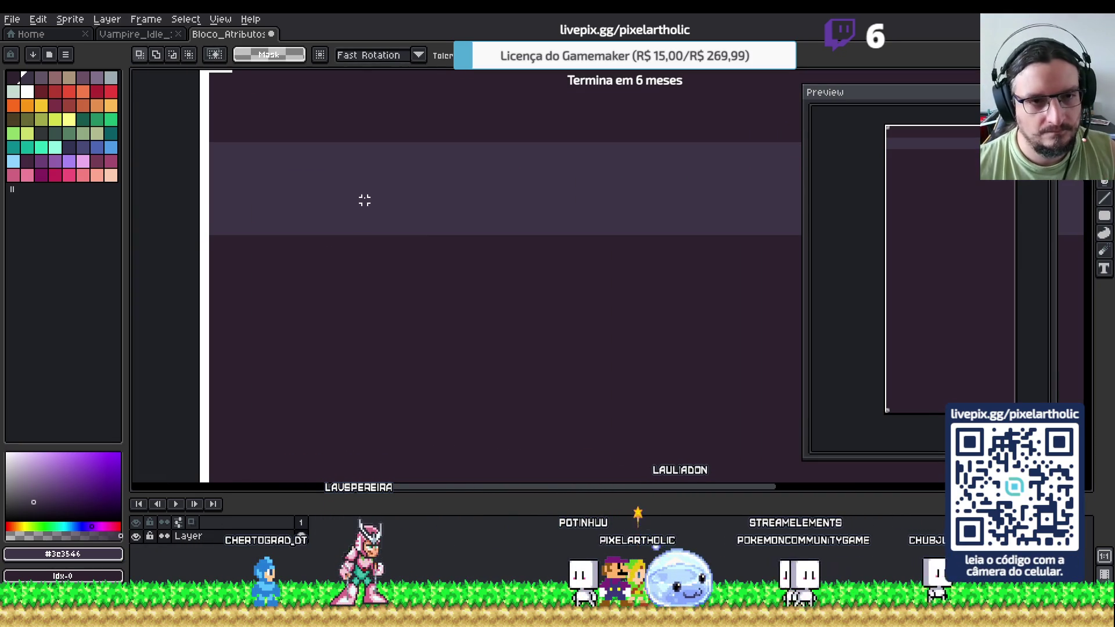
left_click(364, 199)
scroll(428, 194, "down", 4)
scroll(455, 203, "up", 5)
scroll(445, 206, "down", 1)
scroll(418, 209, "down", 1)
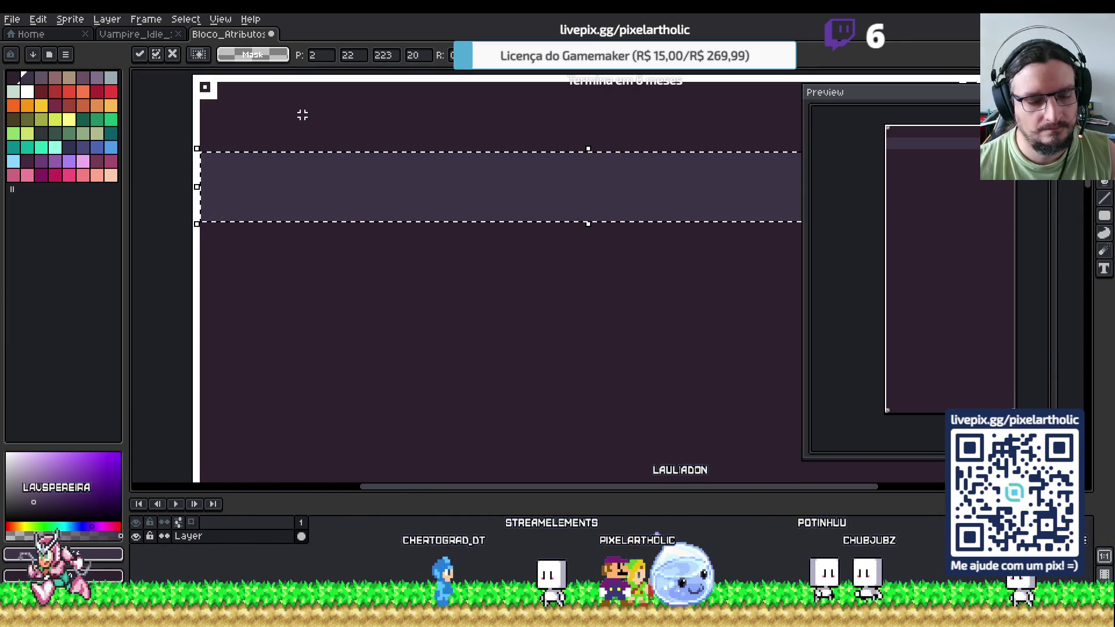
key("Return")
key("ctrl+d")
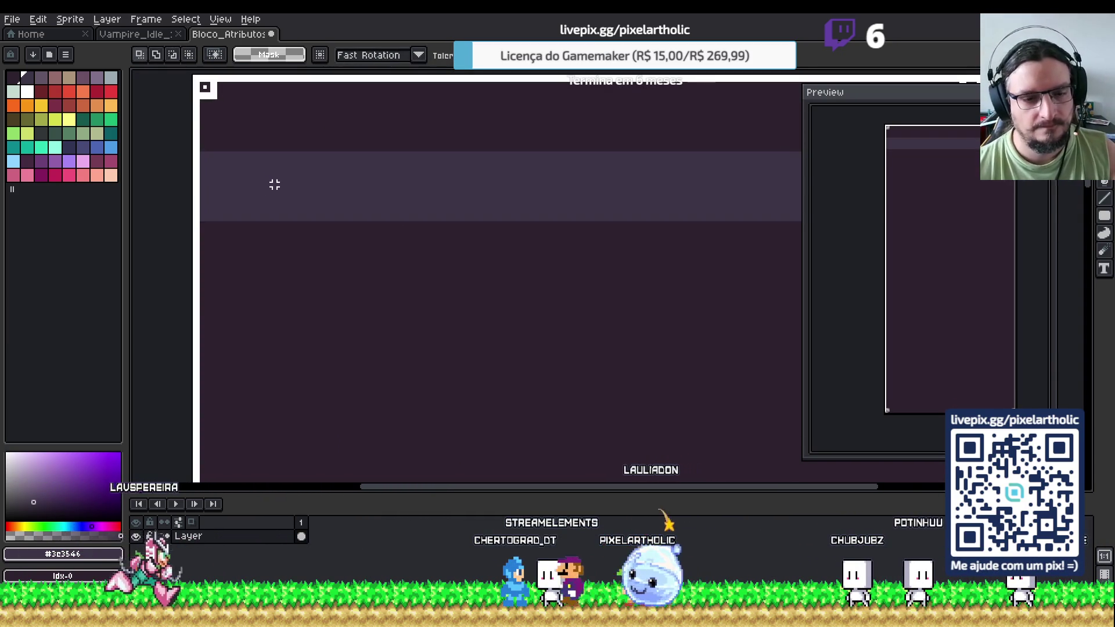
left_click(277, 191)
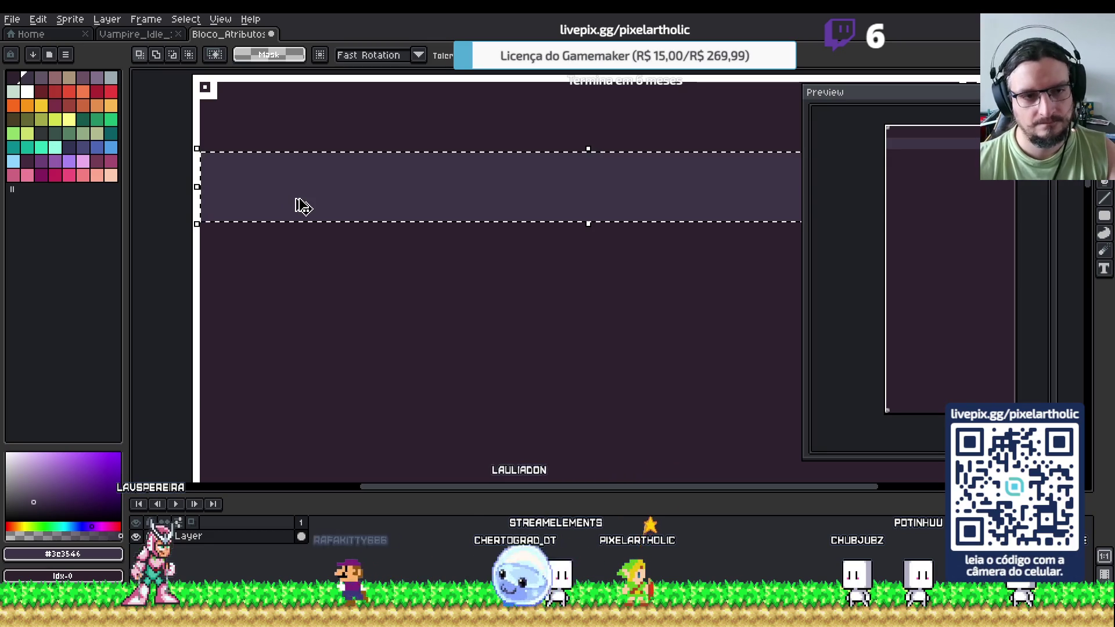
mouse_move(331, 211)
left_mouse_down()
mouse_move(331, 299)
mouse_move(331, 278)
left_mouse_up()
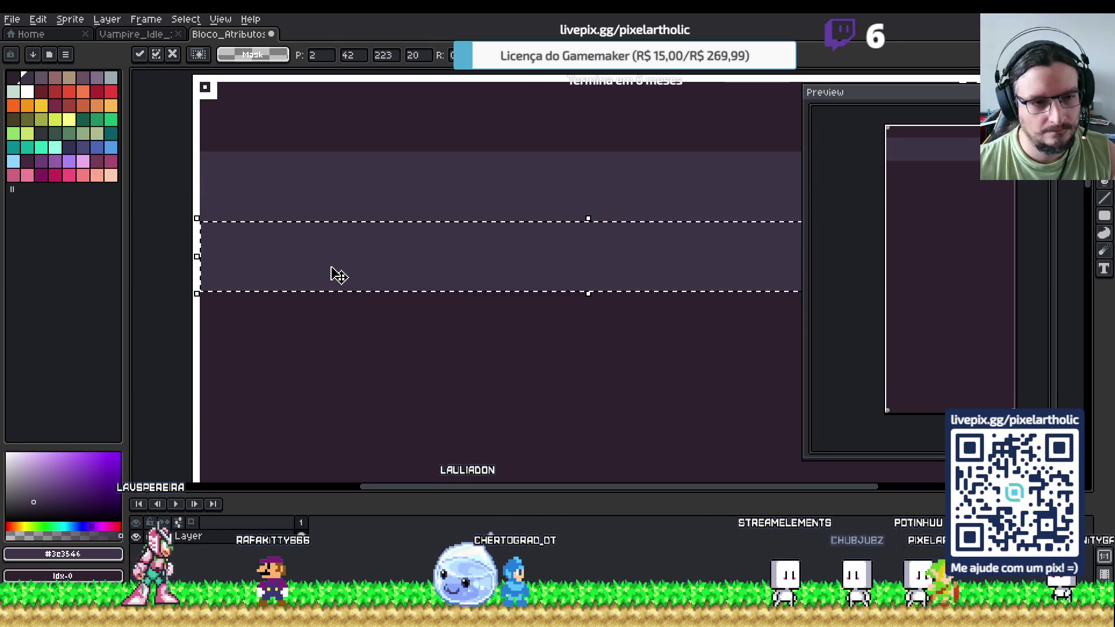
left_click_drag(332, 269, 330, 329)
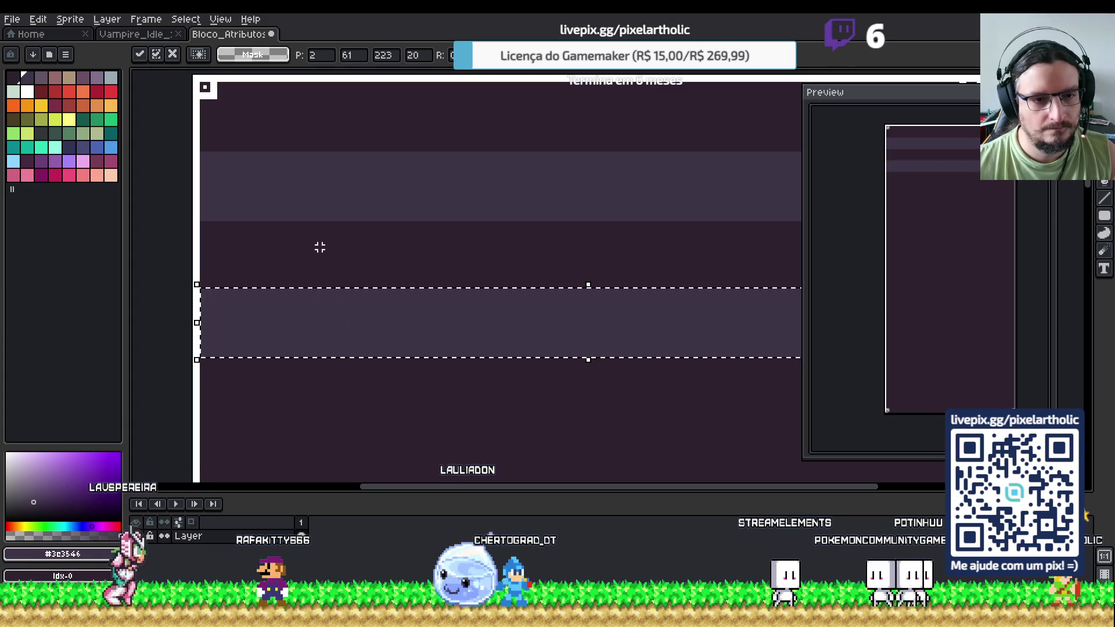
key("Return")
scroll(320, 248, "up", 1)
key("ctrl+d")
Draw a white vertical marker, nudge the lighter band down, and bucket-fill the gap with the dark colour
left_click_drag(337, 299, 338, 220)
left_click(343, 227)
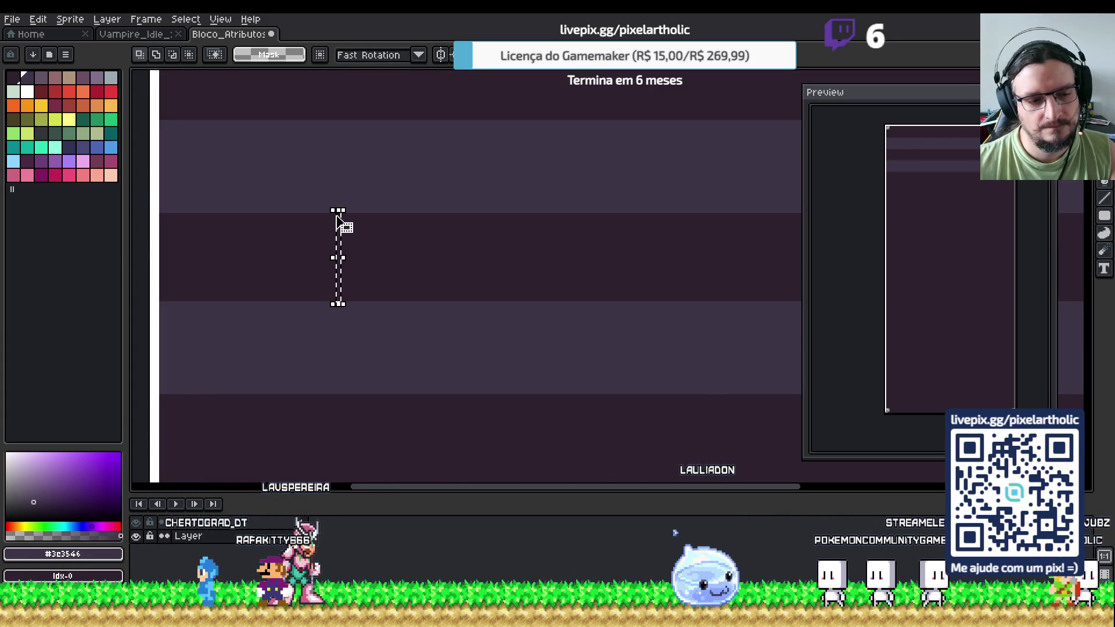
scroll(441, 253, "down", 1)
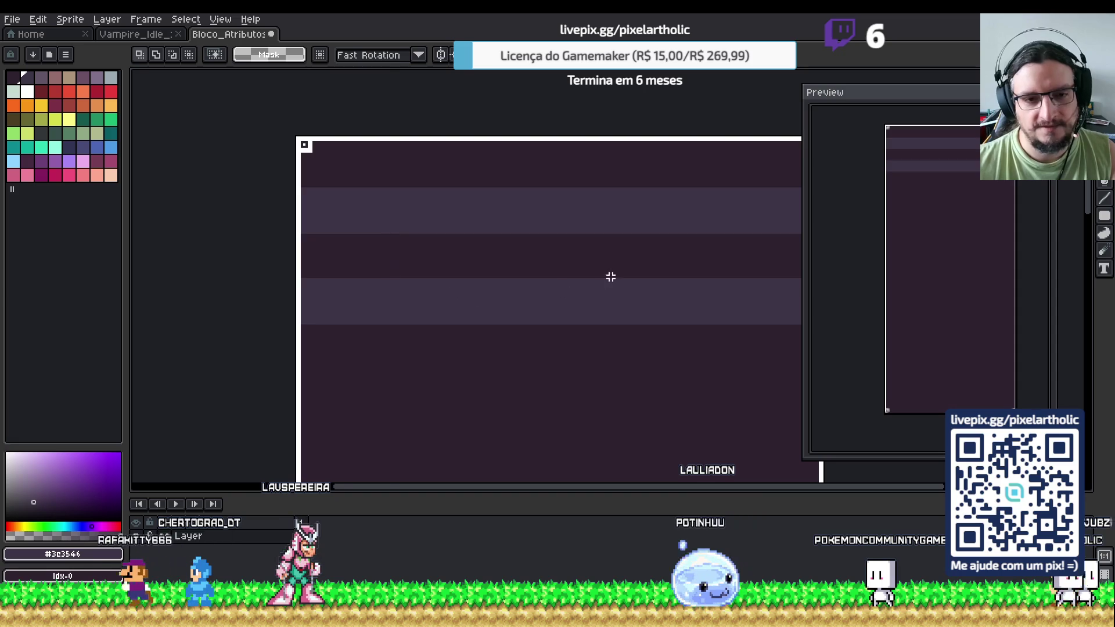
left_click_drag(580, 302, 490, 283)
left_click(481, 282)
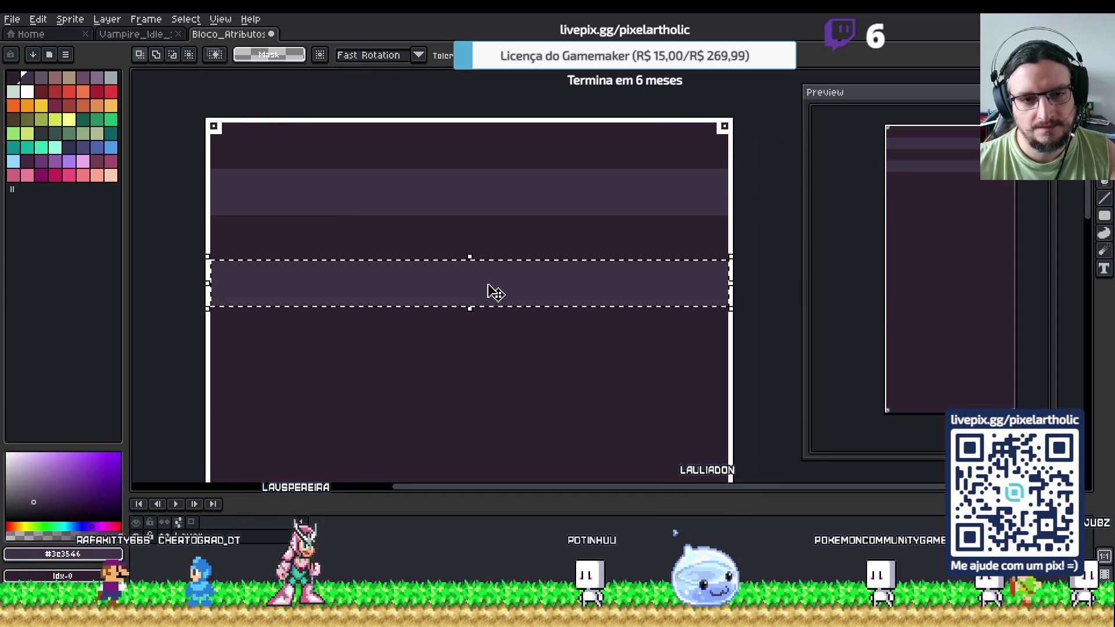
key("Down")
key("g")
left_click(490, 236, "alt")
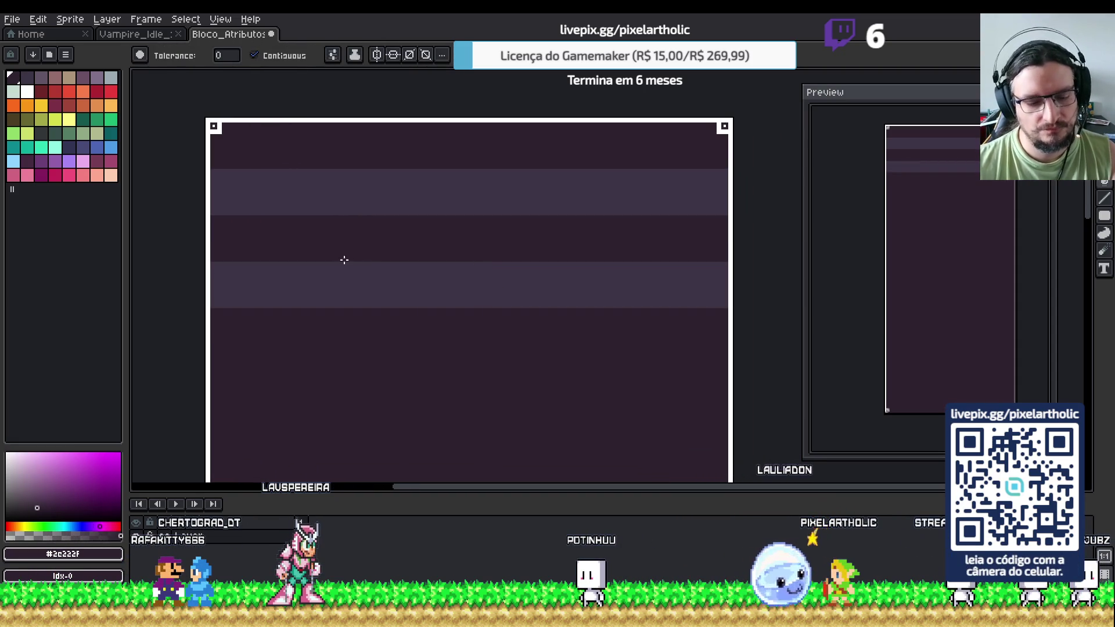
key("m")
scroll(219, 220, "up", 1)
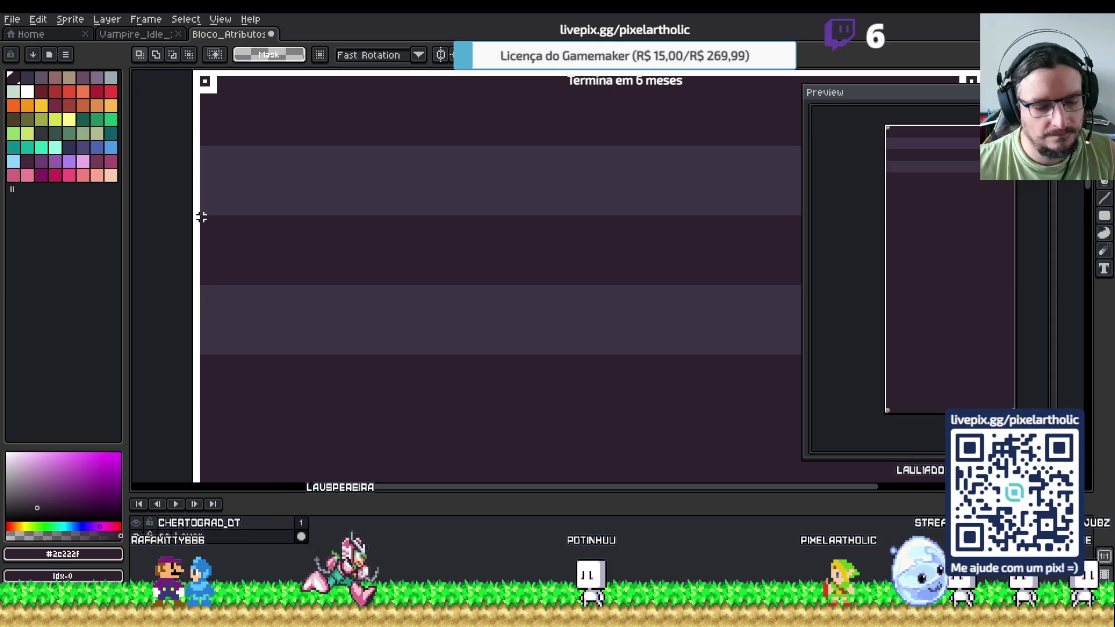
key("F7")
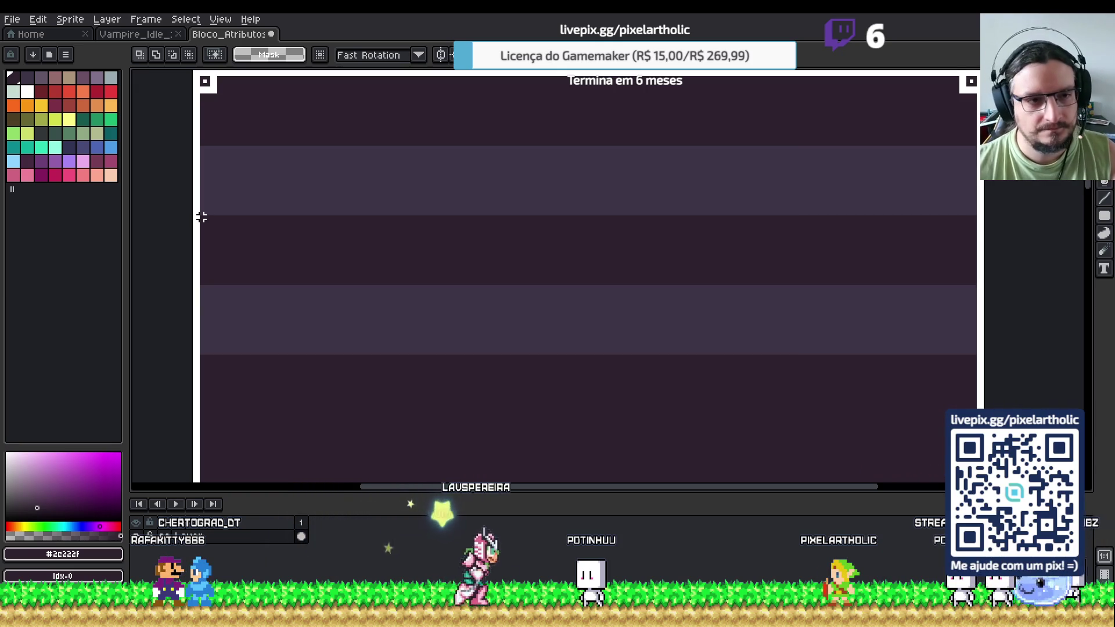
Move a wide band across the sprite to its new height, commit it, and save Bloco_Atributos
mouse_move(247, 248)
left_mouse_down()
mouse_move(899, 360)
mouse_move(974, 353)
left_mouse_up()
scroll(839, 354, "down", 3)
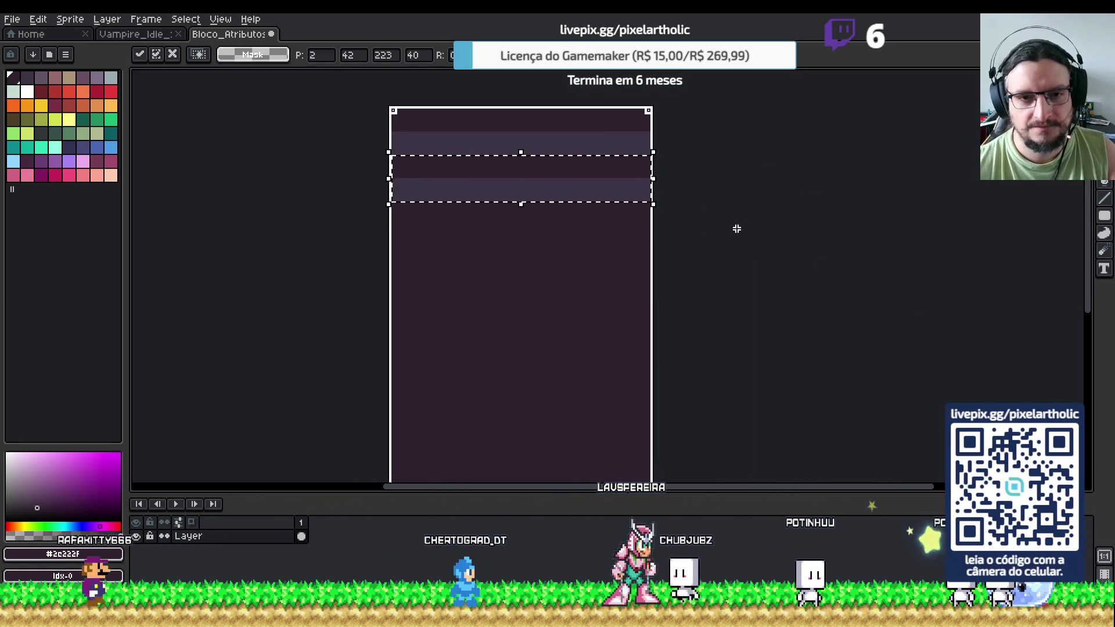
mouse_move(559, 181)
left_mouse_down()
mouse_move(538, 241)
mouse_move(543, 319)
left_mouse_up()
scroll(538, 241, "up", 3)
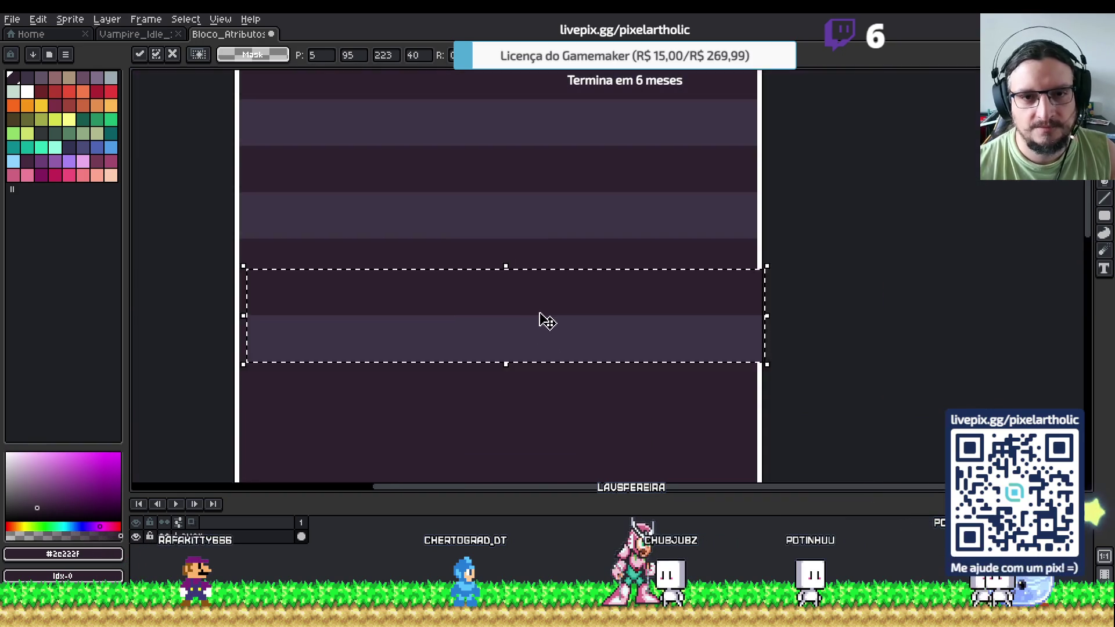
mouse_move(452, 289)
left_mouse_down()
mouse_move(498, 356)
mouse_move(470, 313)
left_mouse_up()
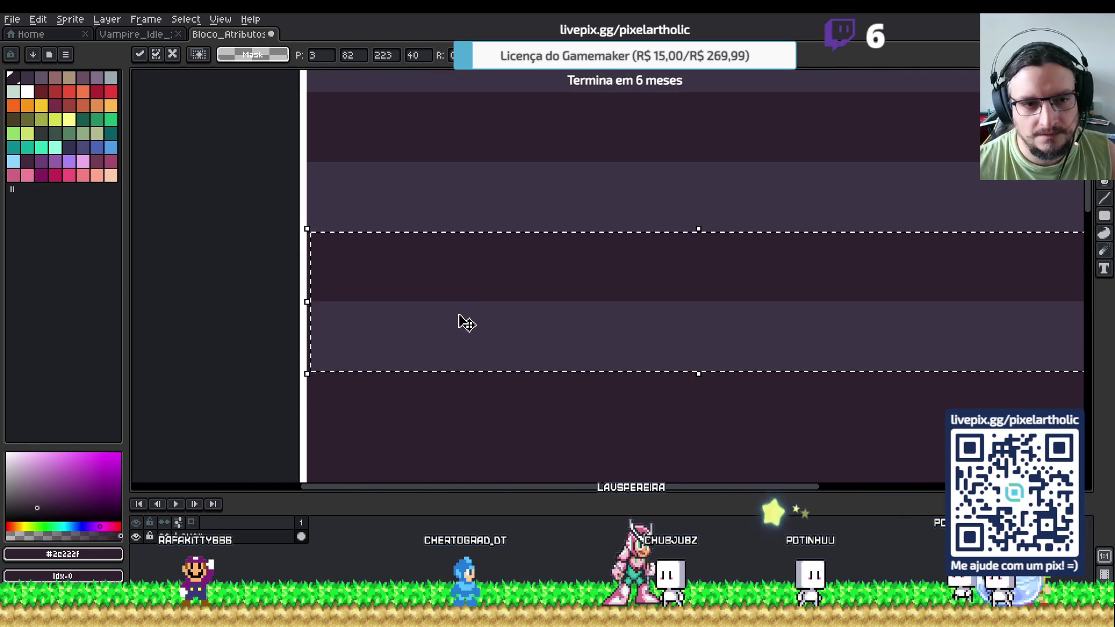
key("Return")
scroll(469, 319, "down", 3)
scroll(666, 302, "up", 1)
key("ctrl+d")
key("ctrl+s")
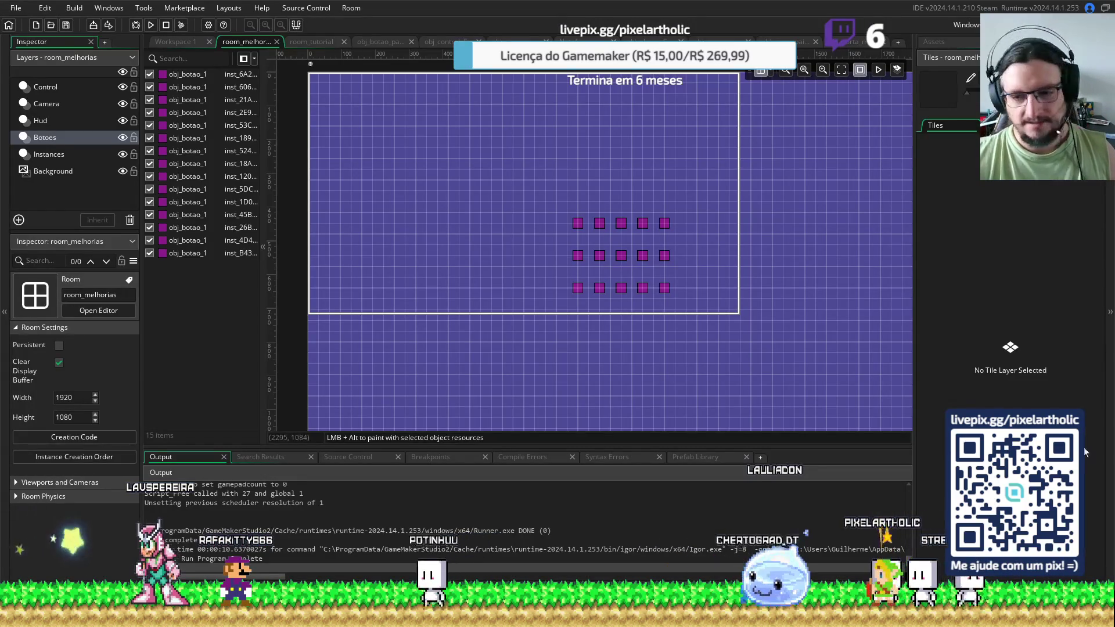
Open spr_bloco_atributos from the Asset Browser to view the repainted 227×496 striped panel
left_click(946, 44)
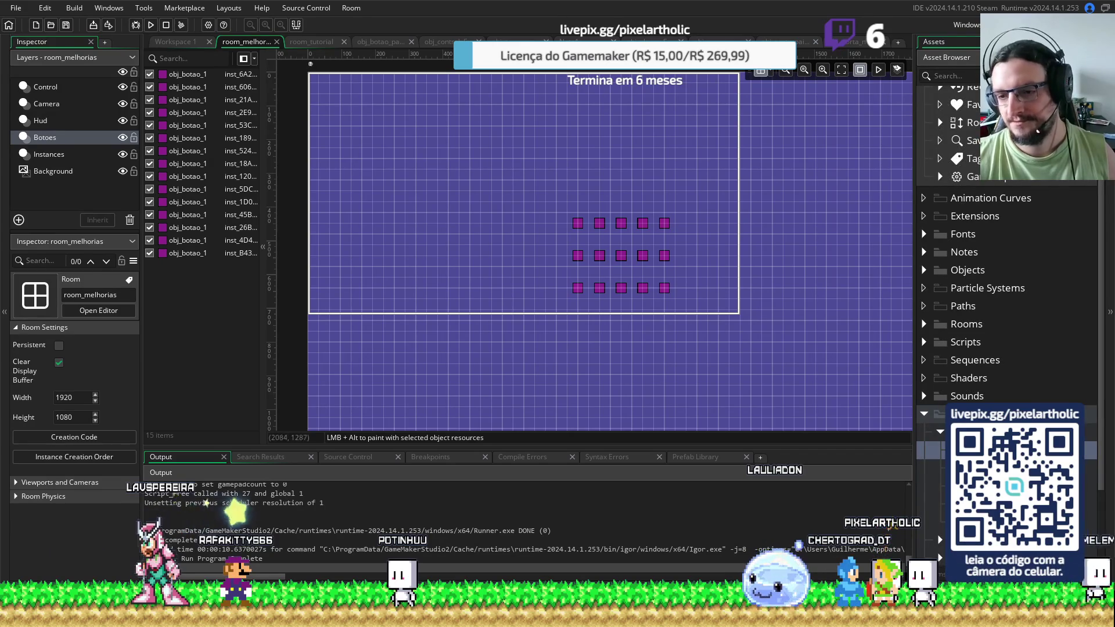
double_click(935, 450)
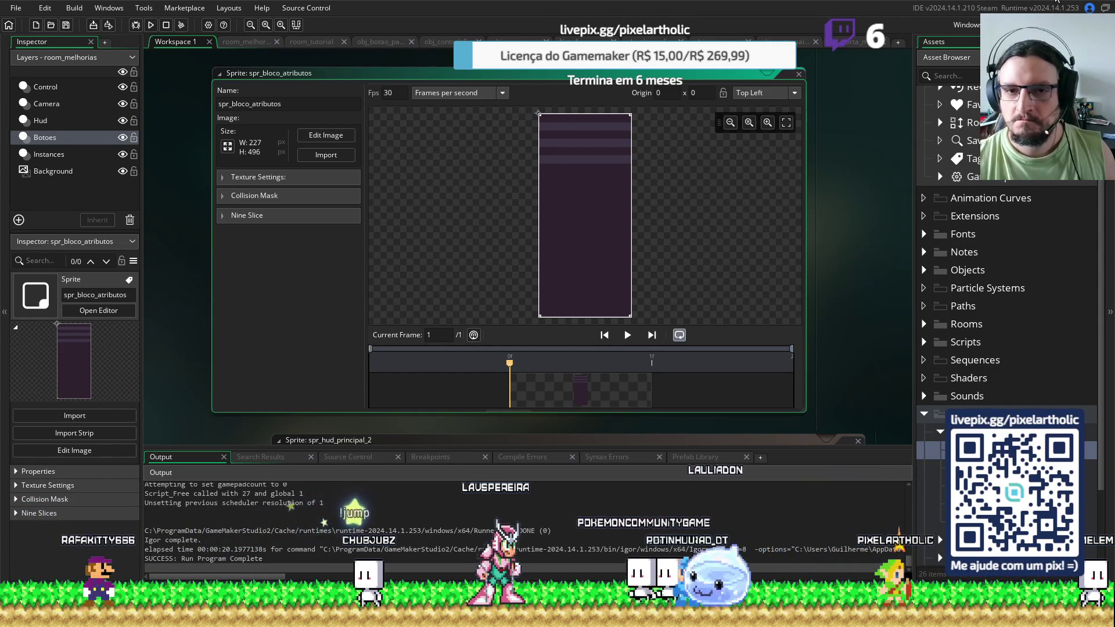
Back in Aseprite, sample the lighter stripe colour and bucket-fill the top stripe with it
key("alt+Tab")
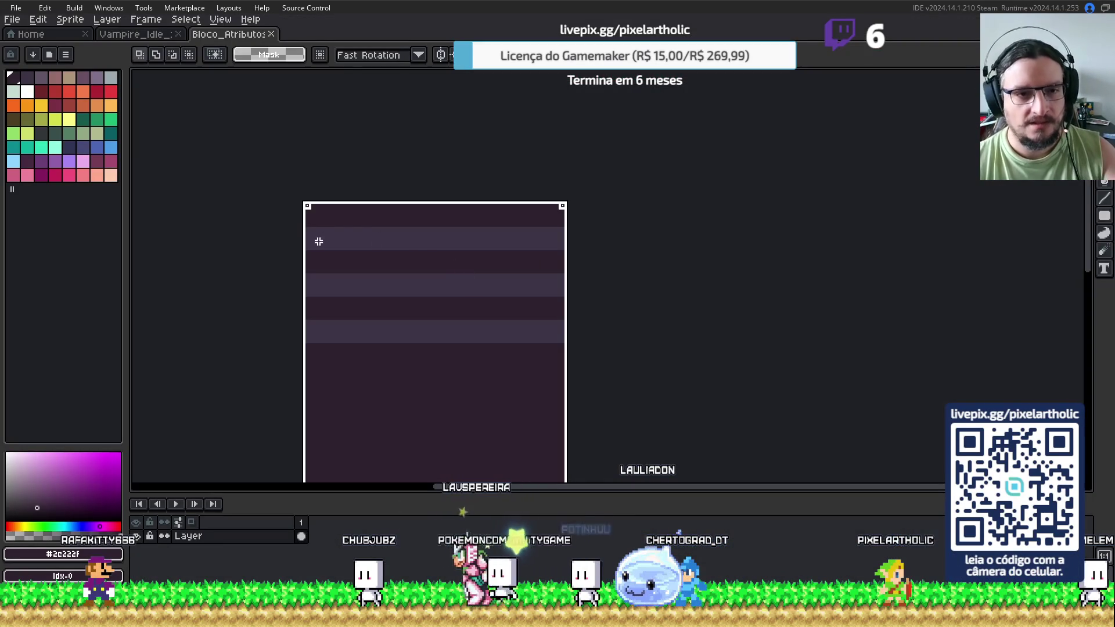
scroll(366, 236, "up", 1)
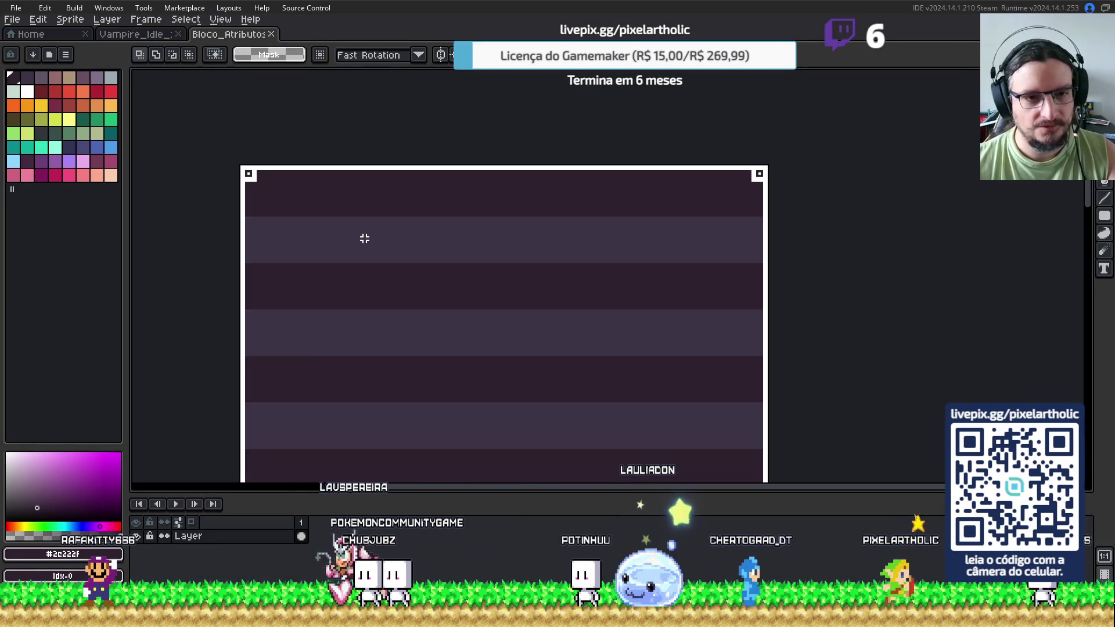
left_click(366, 231, "alt")
key("g")
left_click(358, 194)
Move the middle light stripe down about 82 px and fill the gap left behind with dark
left_click_drag(393, 401, 399, 231)
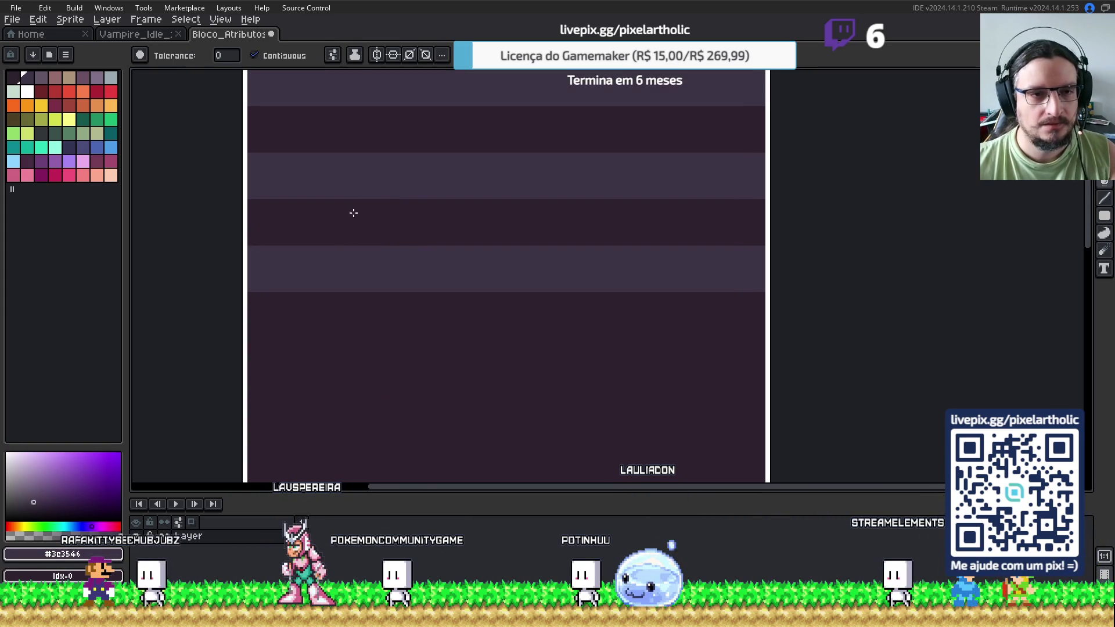
scroll(348, 238, "down", 1)
scroll(351, 238, "up", 1)
left_click(357, 228)
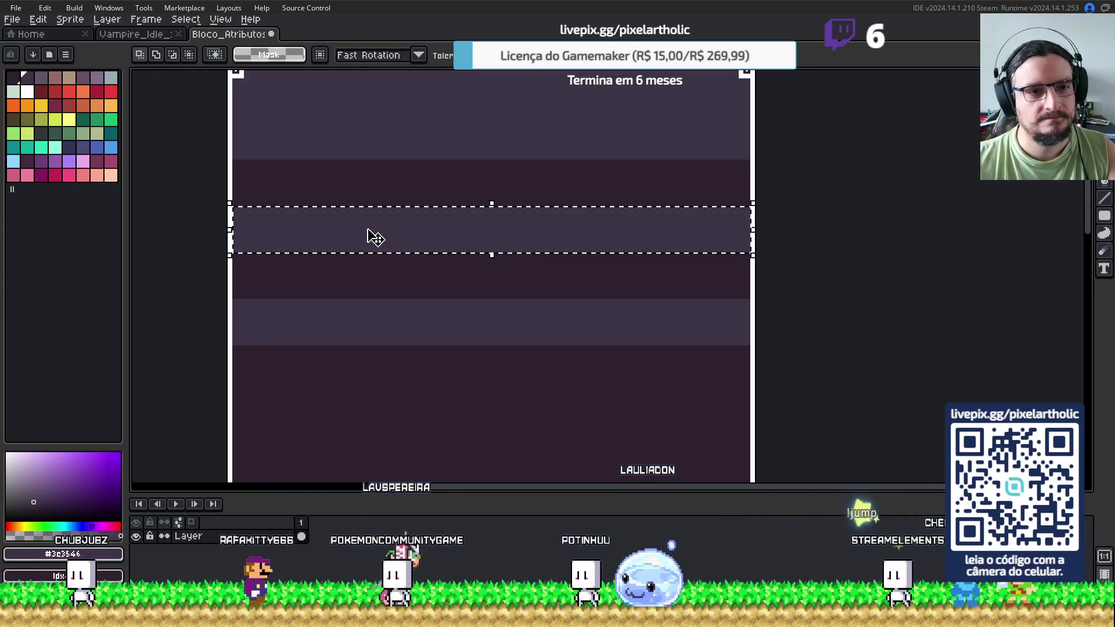
left_click_drag(375, 236, 376, 285)
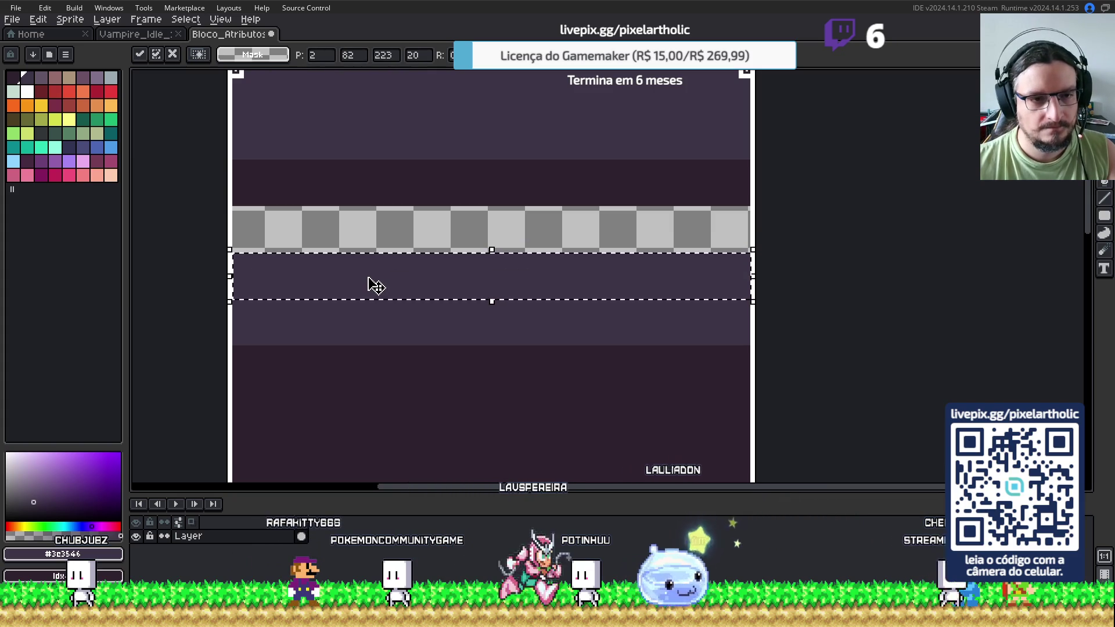
key("f")
left_click(341, 226)
scroll(363, 217, "down", 2)
scroll(363, 217, "up", 2)
scroll(363, 217, "up", 1)
scroll(363, 217, "down", 1)
Make a rectangular selection of a block from the sprite's left edge, extending its bottom edge slightly
key("s")
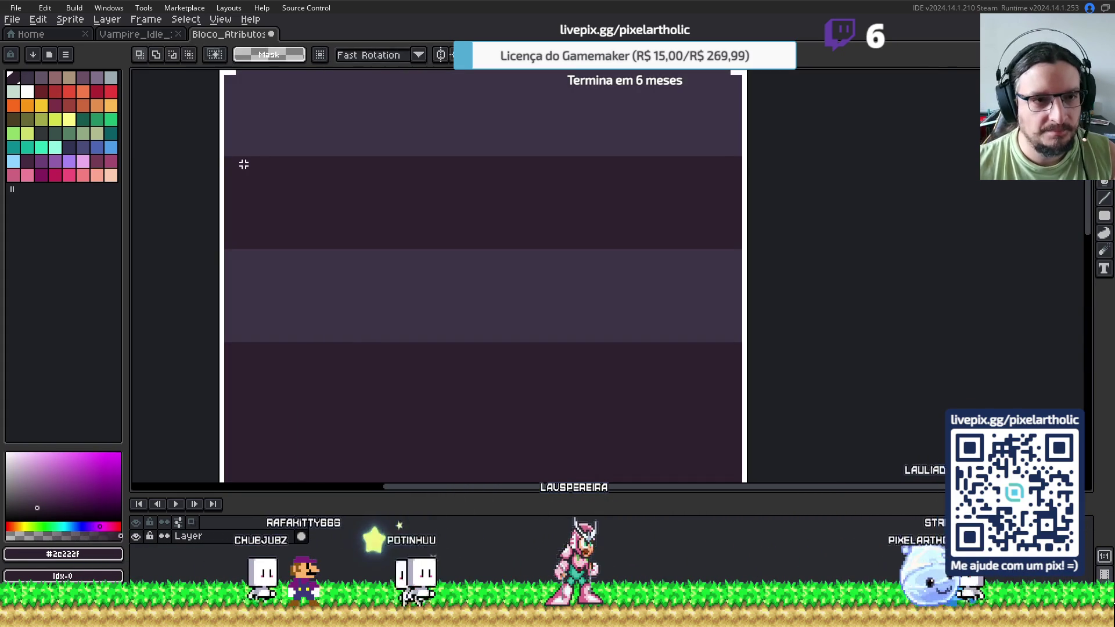
scroll(227, 158, "up", 1)
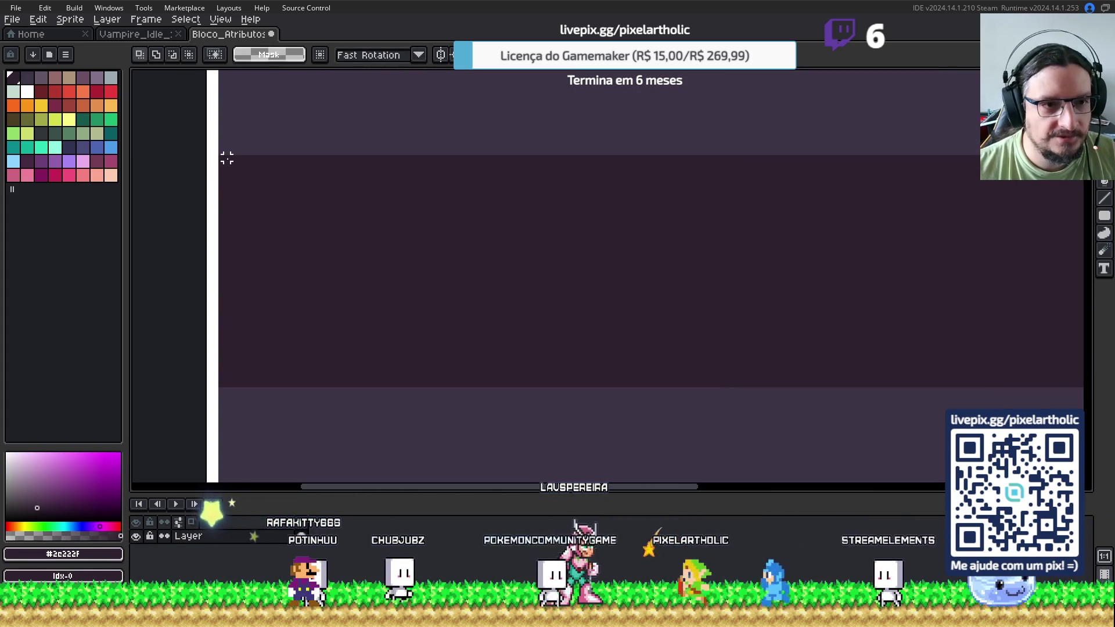
mouse_move(227, 158)
left_mouse_down()
mouse_move(633, 343)
mouse_move(876, 242)
mouse_move(893, 211)
left_mouse_up()
scroll(632, 344, "down", 3)
scroll(906, 228, "up", 3)
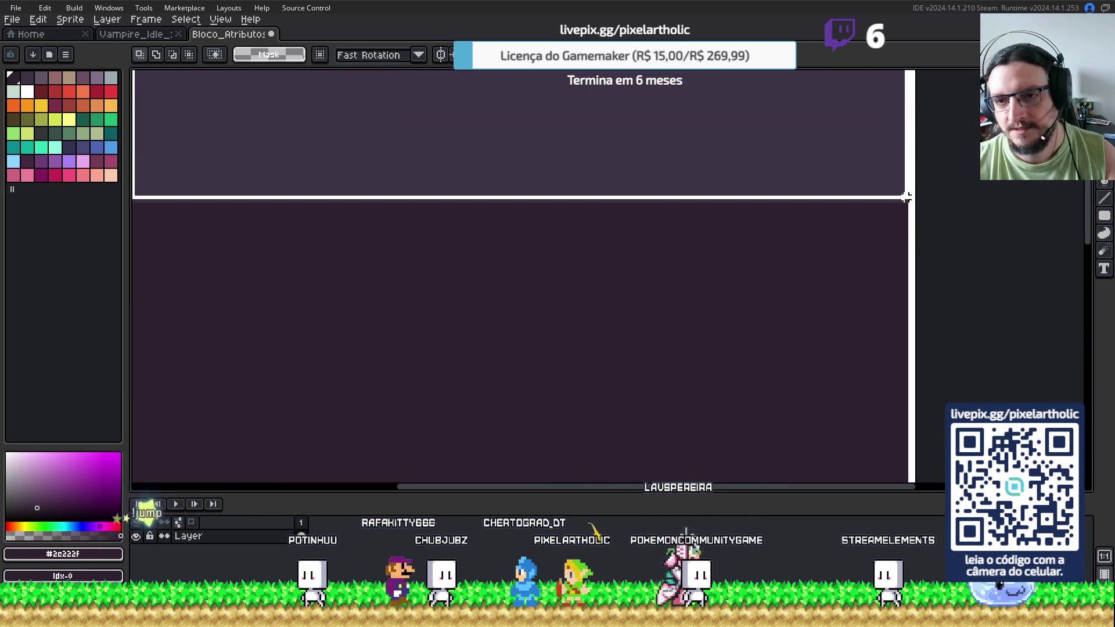
left_click_drag(906, 198, 906, 200)
scroll(658, 244, "down", 4)
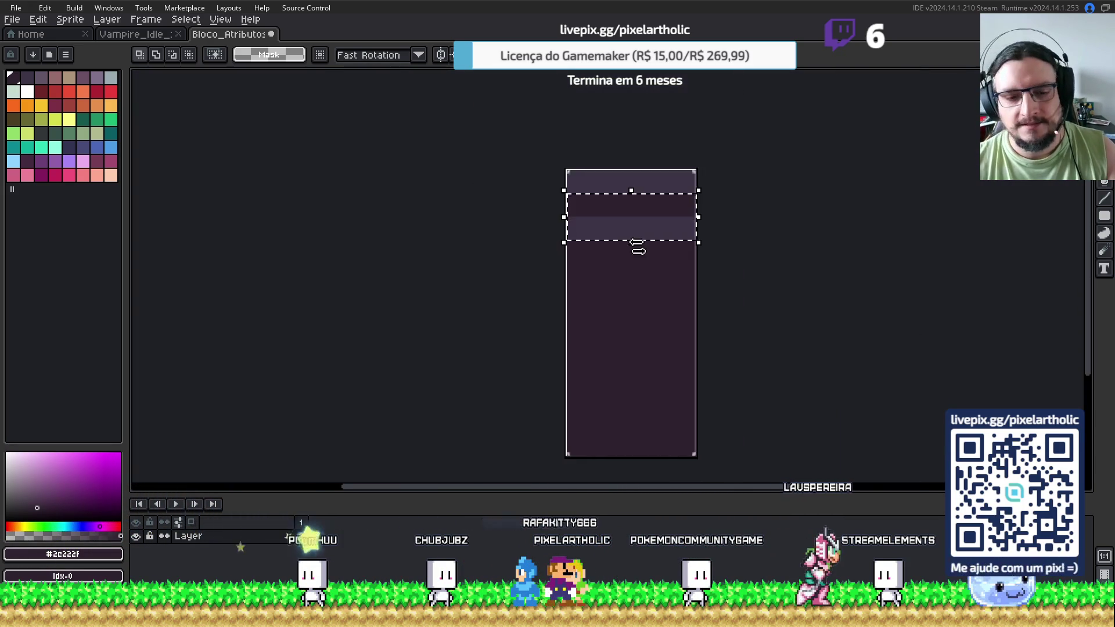
Duplicate the dark stripe block and move it further down the panel to y 372
scroll(598, 175, "up", 3)
mouse_move(598, 174)
left_mouse_down()
mouse_move(588, 418)
mouse_move(484, 358)
mouse_move(520, 193)
mouse_move(524, 296)
left_mouse_up()
key("Up")
key("Up")
key("Up")
scroll(488, 337, "down", 2)
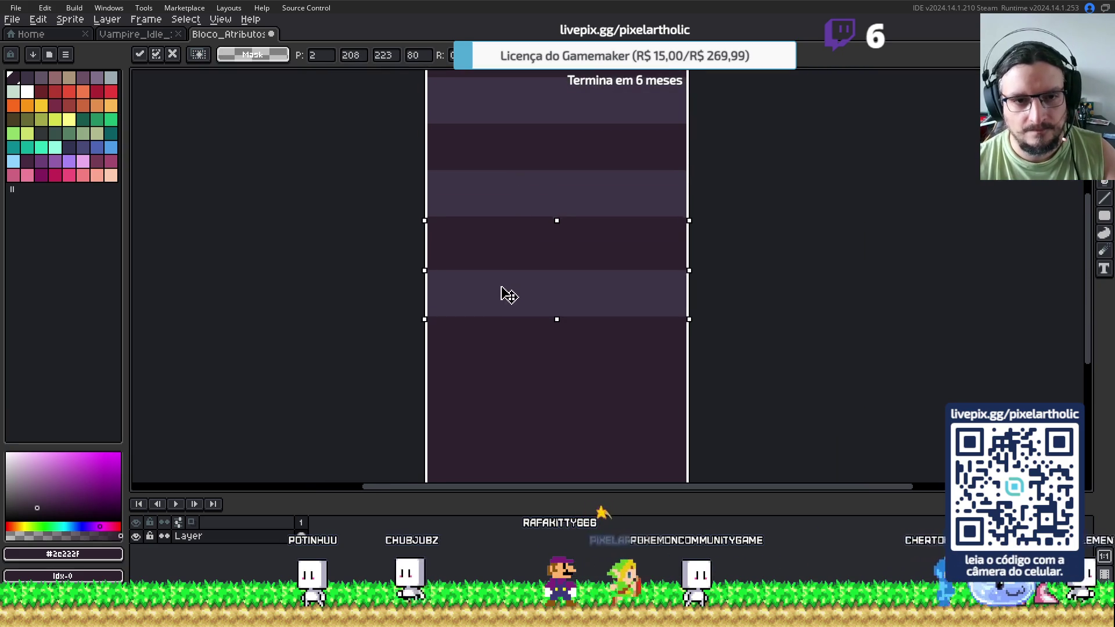
scroll(506, 293, "up", 2)
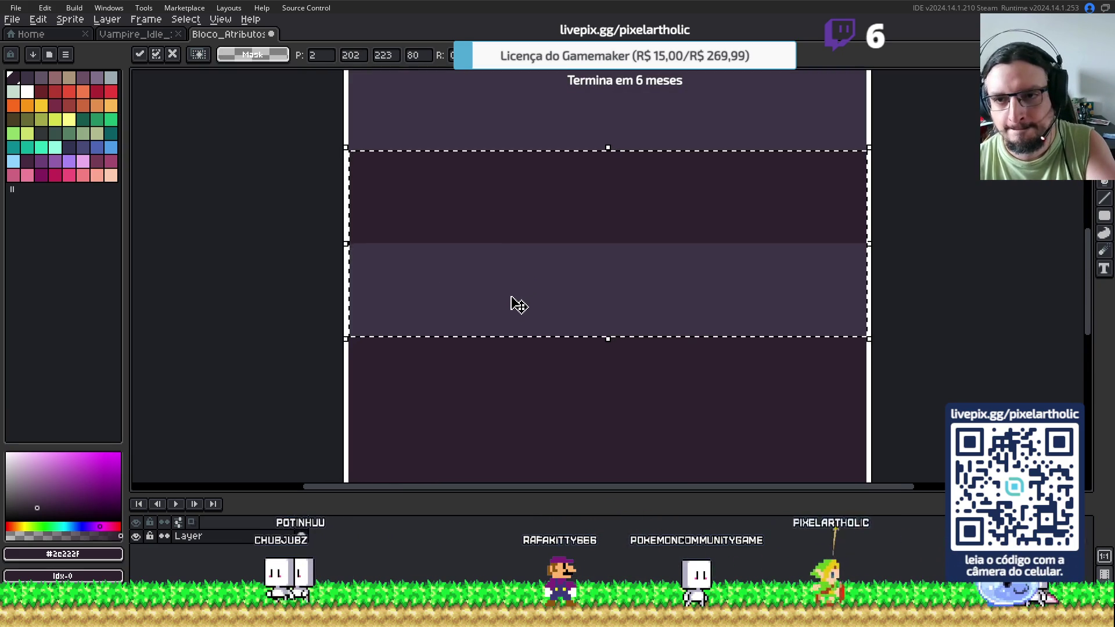
scroll(545, 296, "down", 2)
mouse_move(545, 281)
left_mouse_down()
mouse_move(525, 169)
mouse_move(523, 278)
left_mouse_up()
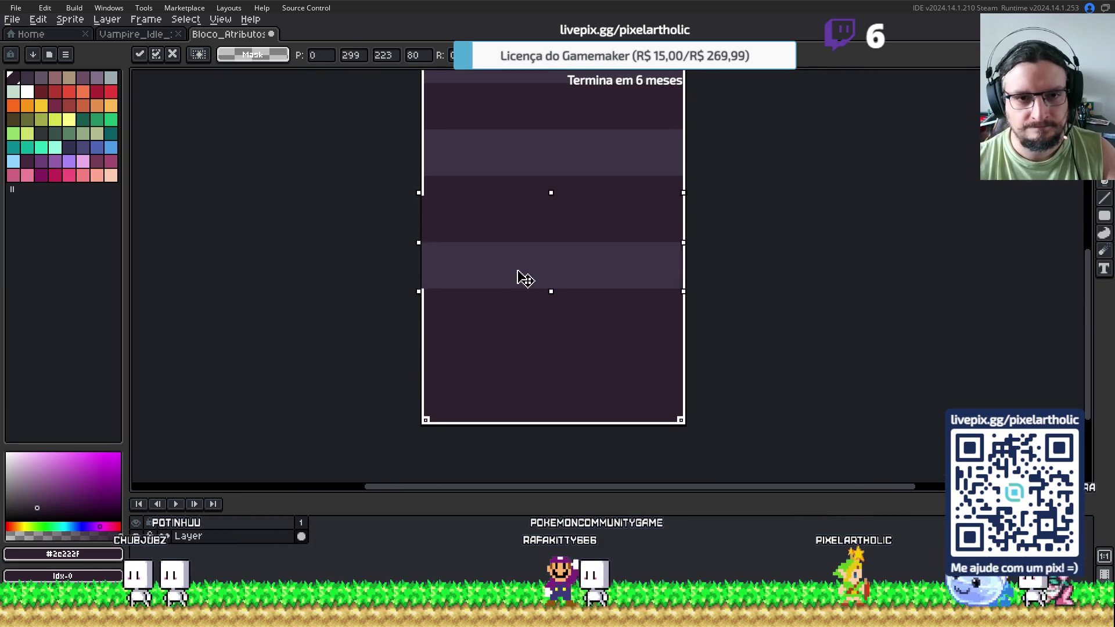
scroll(525, 269, "up", 2)
mouse_move(493, 224)
left_mouse_down()
mouse_move(503, 327)
mouse_move(480, 301)
mouse_move(508, 425)
mouse_move(515, 263)
mouse_move(480, 257)
left_mouse_up()
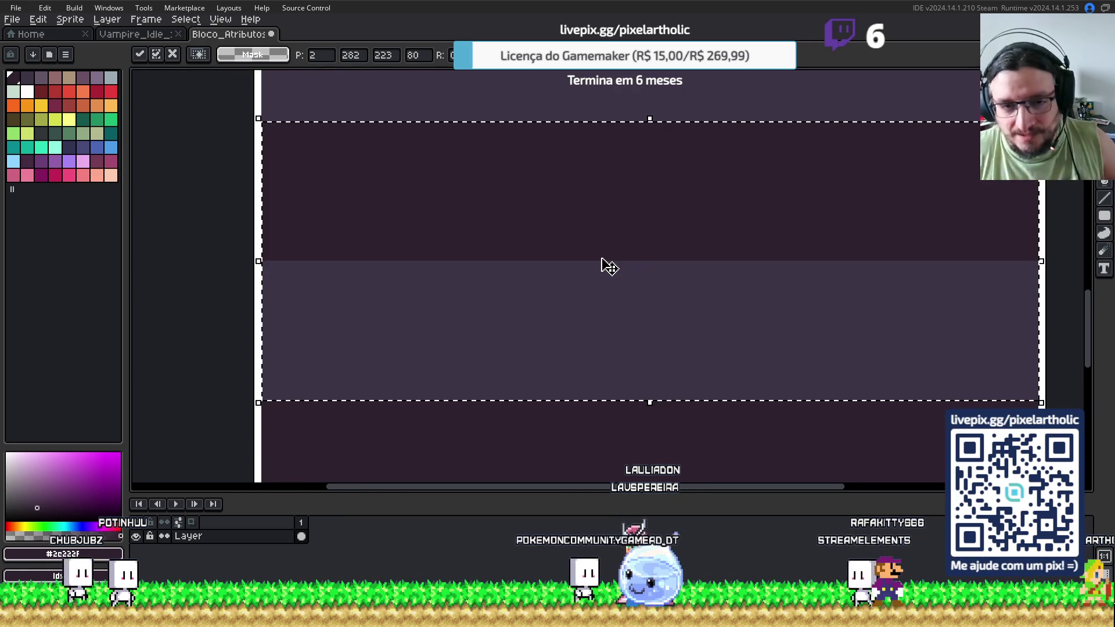
scroll(604, 265, "down", 3)
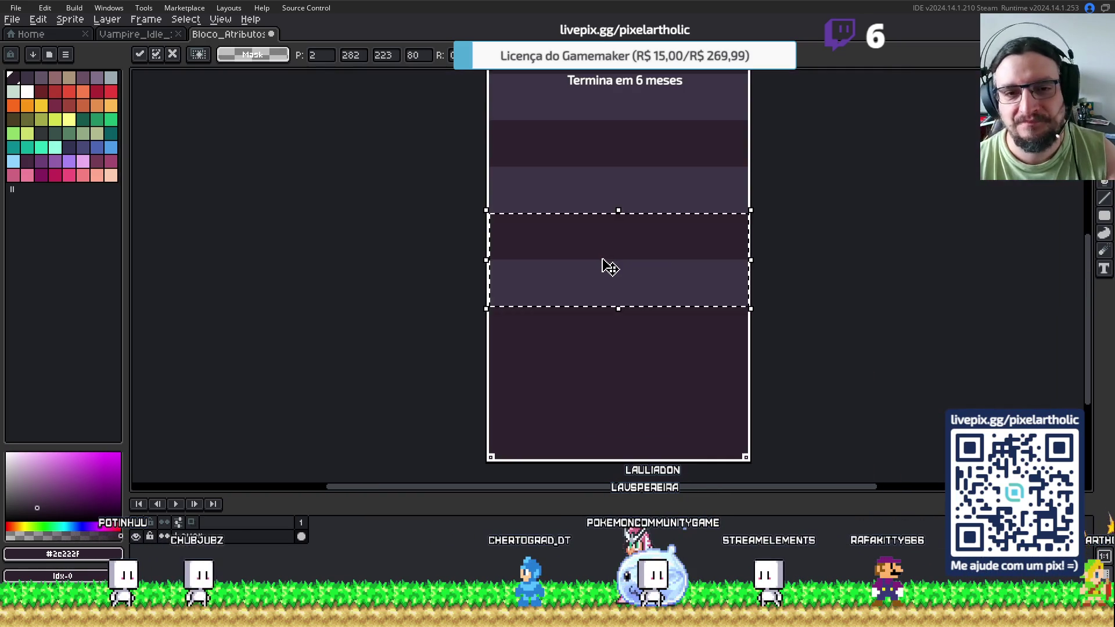
mouse_move(592, 268)
left_mouse_down()
mouse_move(517, 160)
mouse_move(517, 242)
mouse_move(497, 244)
mouse_move(457, 207)
left_mouse_up()
scroll(497, 244, "up", 2)
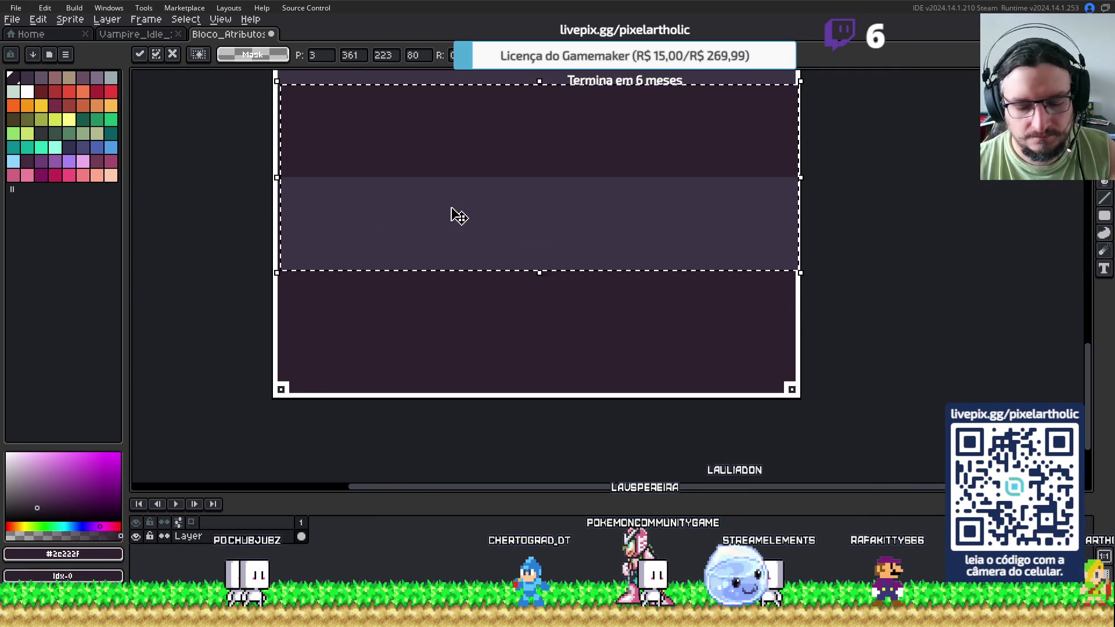
Nudge the copied stripes one pixel left, commit them, save the sprite and close Aseprite
key("Left")
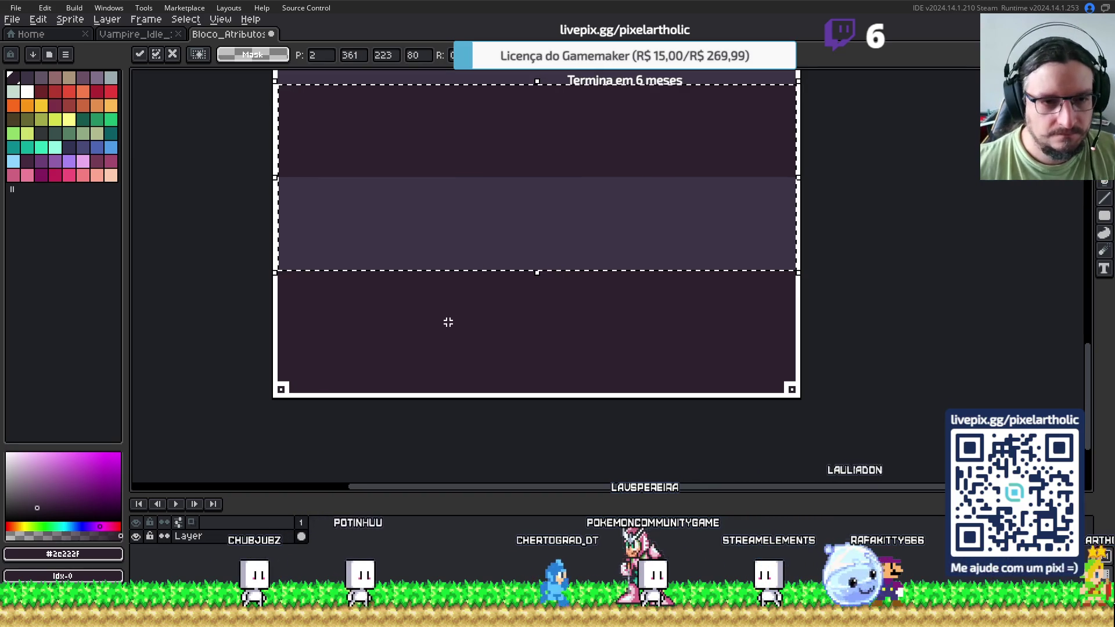
key("f")
scroll(530, 186, "down", 1)
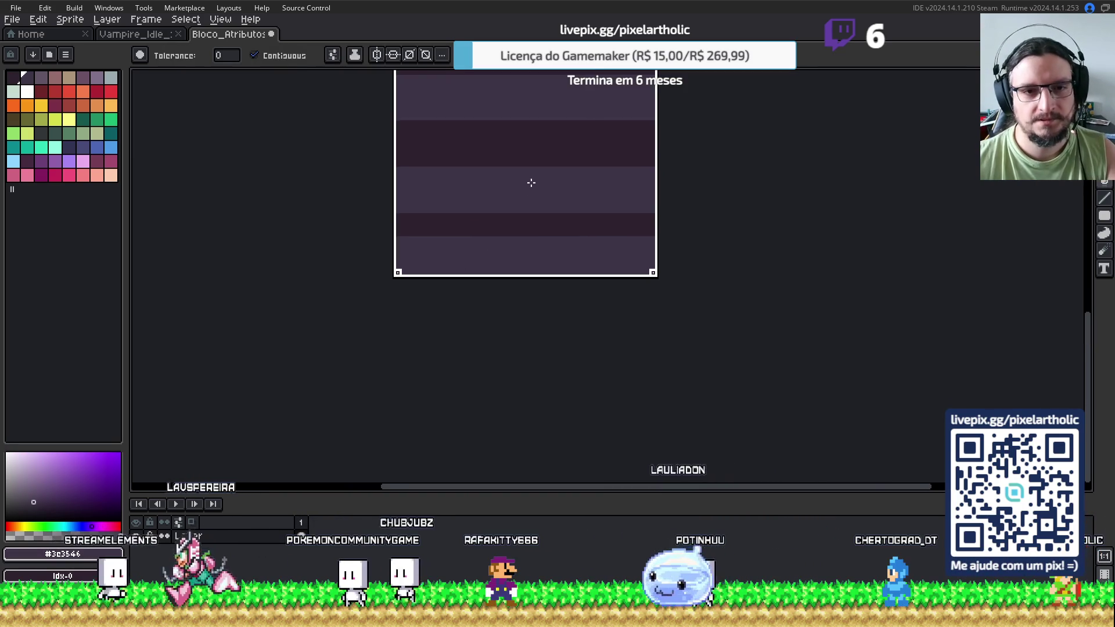
scroll(530, 162, "down", 1)
scroll(535, 256, "up", 1)
key("ctrl+s")
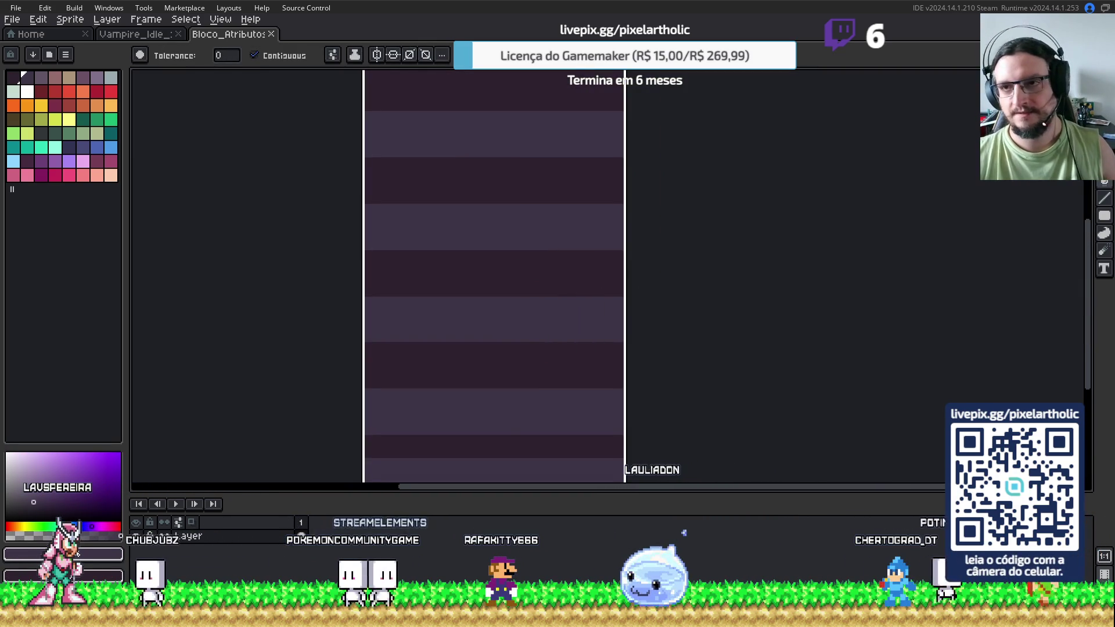
key("ctrl+w")
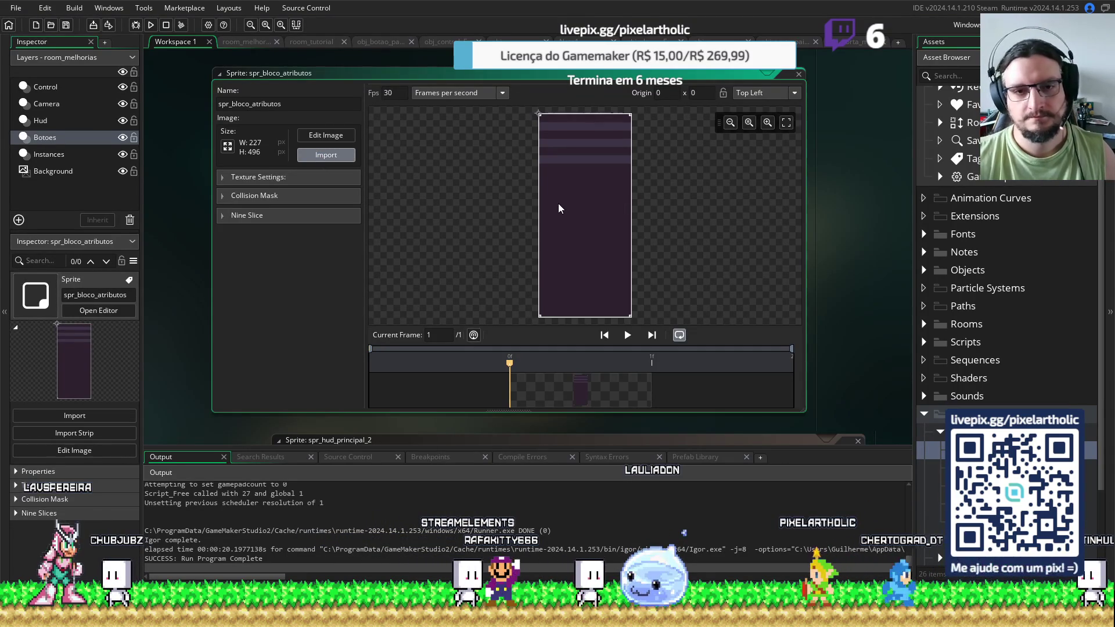
Run the game with F5 to test the fully striped spr_bloco_atributos panel
key("F5")
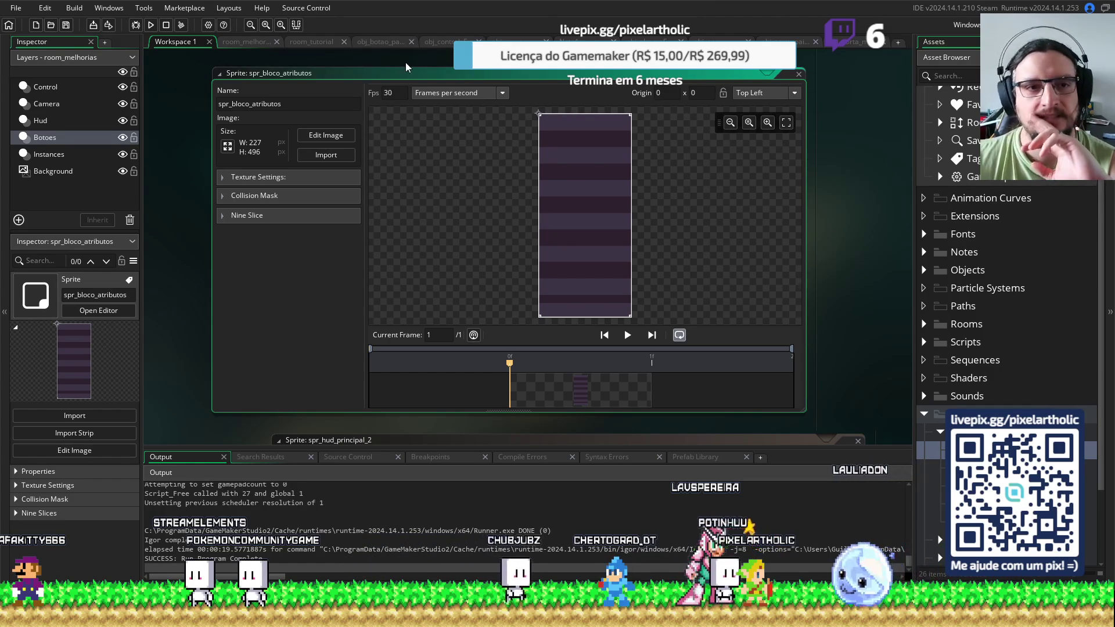
Review obj_botao_pai's Draw and Step code, then show obj_control's Create event with the player globals
left_click(388, 42)
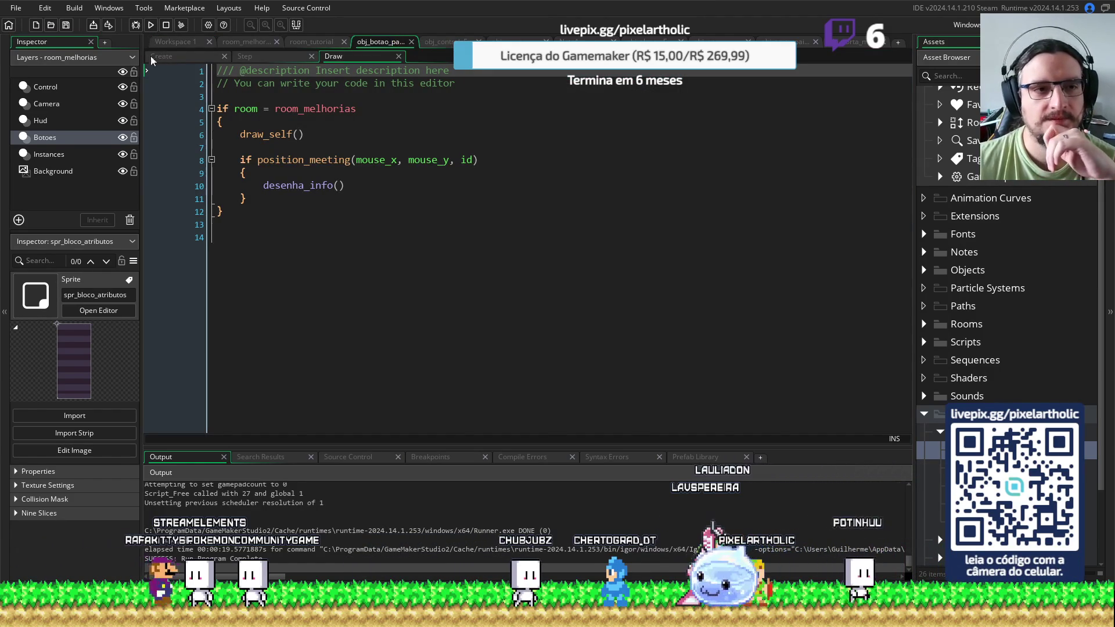
scroll(690, 261, "down", 10)
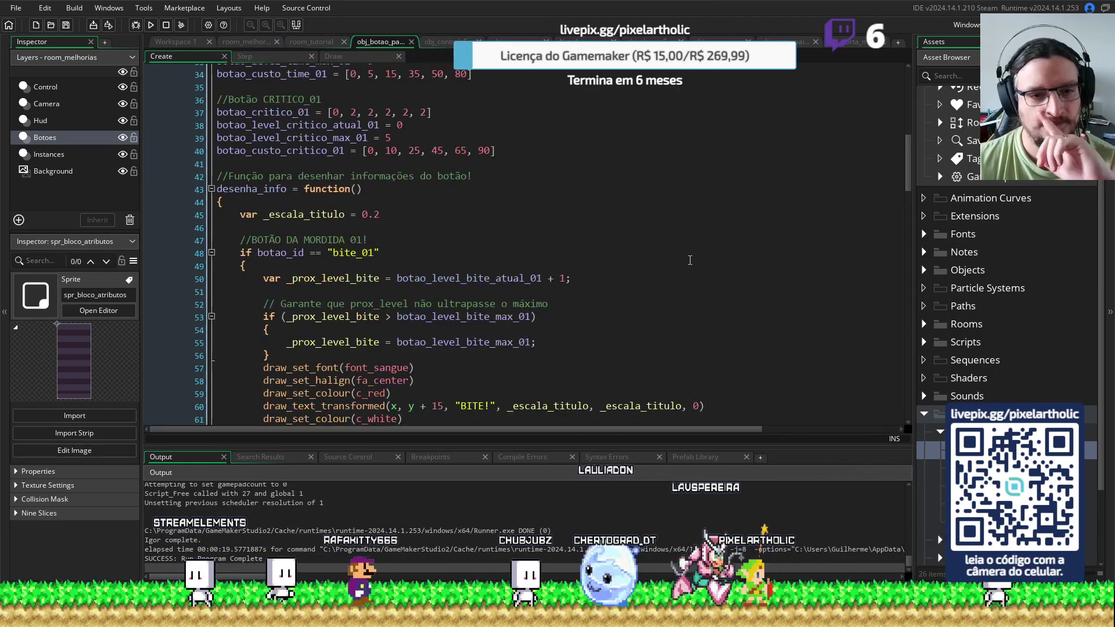
scroll(691, 259, "down", 3)
scroll(691, 259, "up", 3)
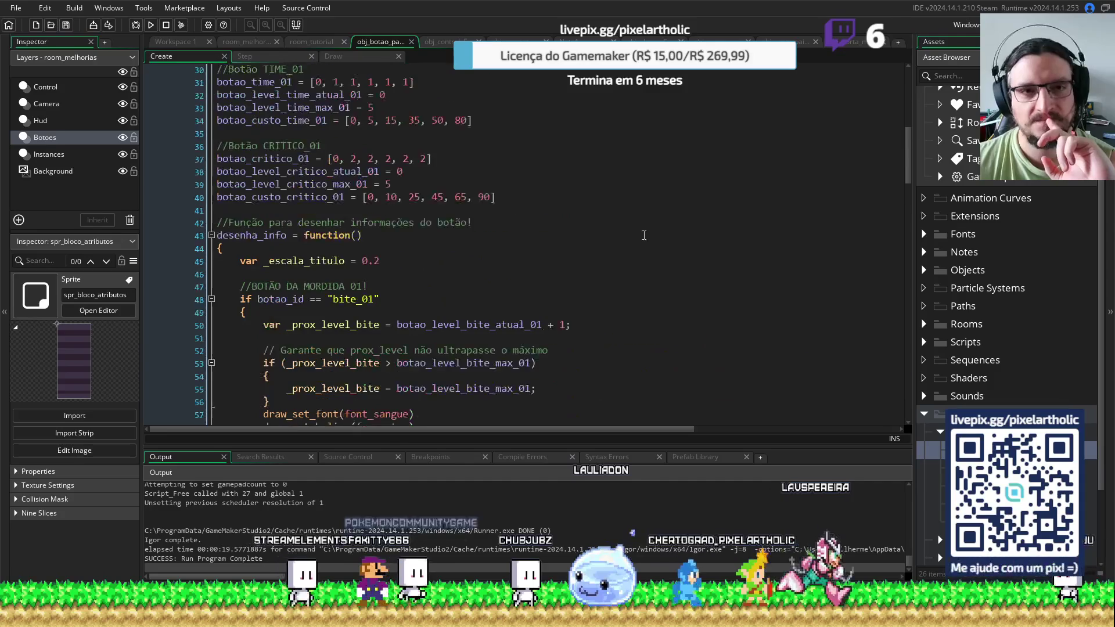
left_click(265, 57)
scroll(750, 225, "down", 5)
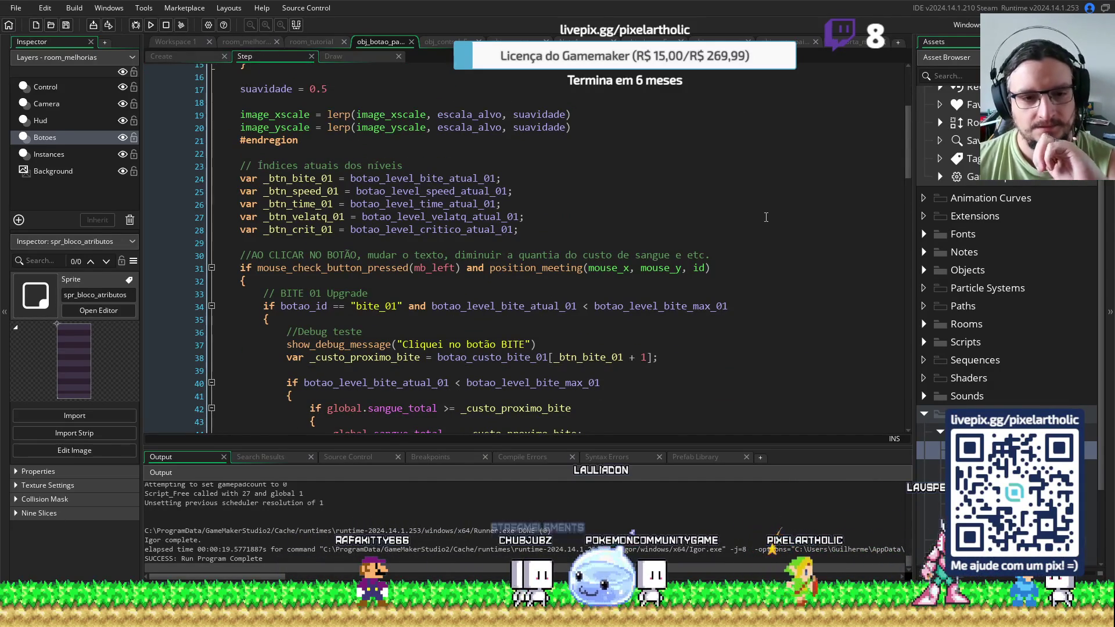
scroll(404, 263, "down", 4)
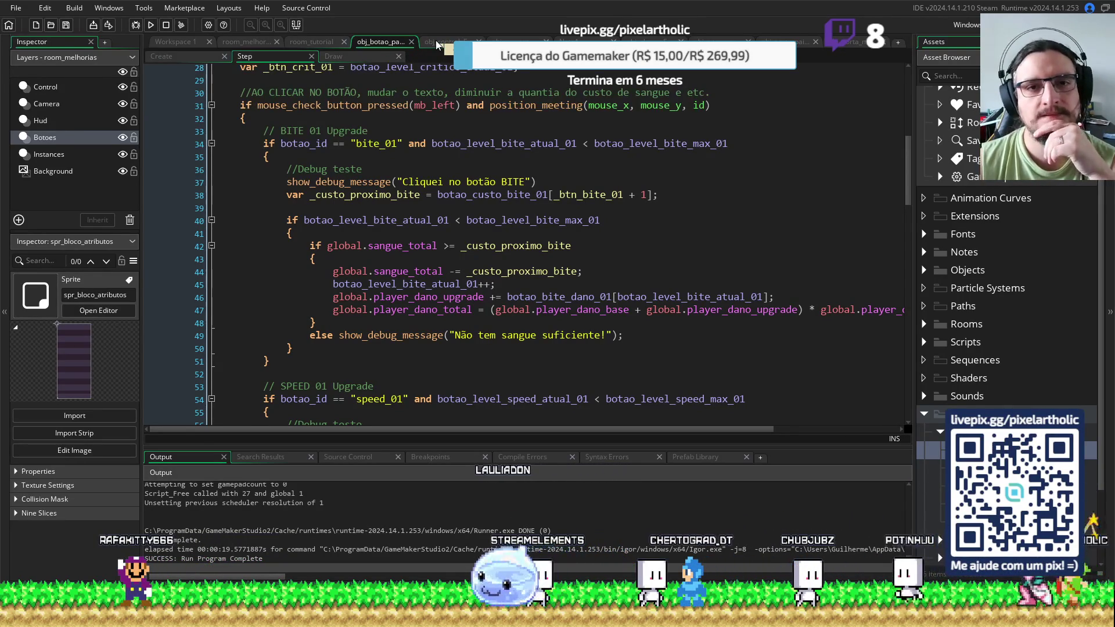
left_click(438, 42)
scroll(563, 137, "down", 6)
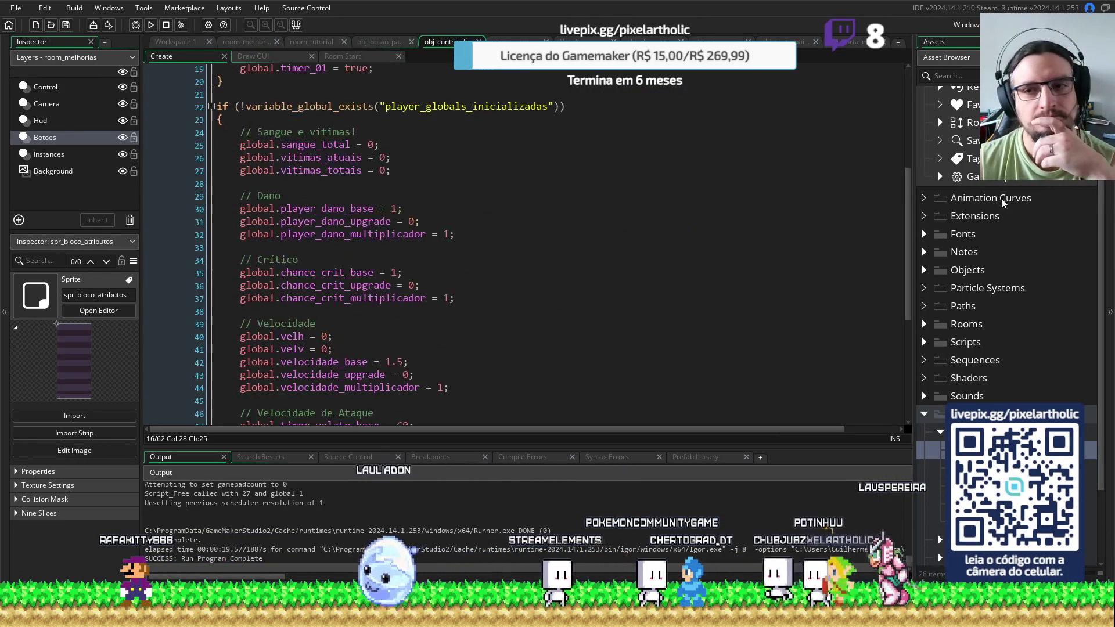
Look over obj_control's Draw GUI, Room Start and Create code
mouse_move(909, 208)
left_mouse_down()
mouse_move(907, 355)
mouse_move(267, 36)
left_mouse_up()
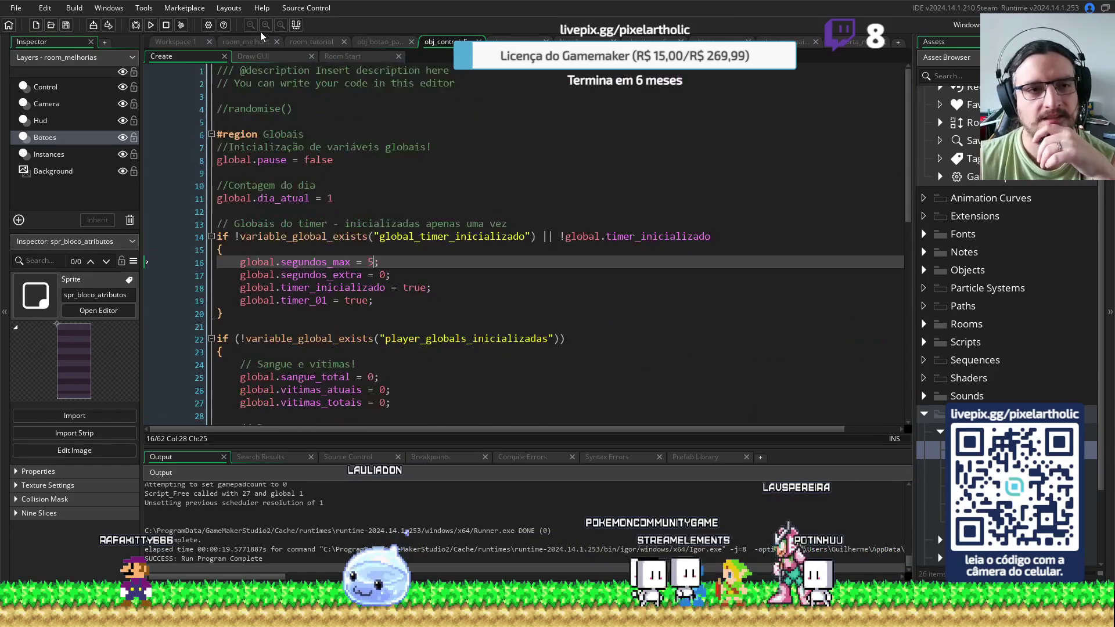
left_click(254, 56)
scroll(857, 189, "down", 4)
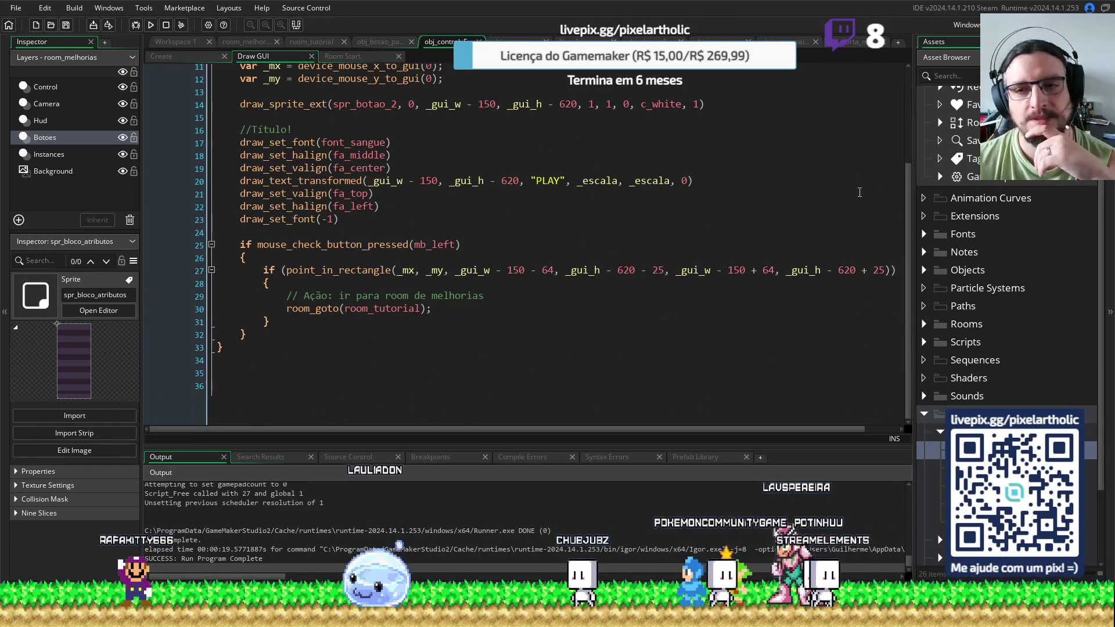
scroll(908, 258, "up", 4)
left_click(343, 56)
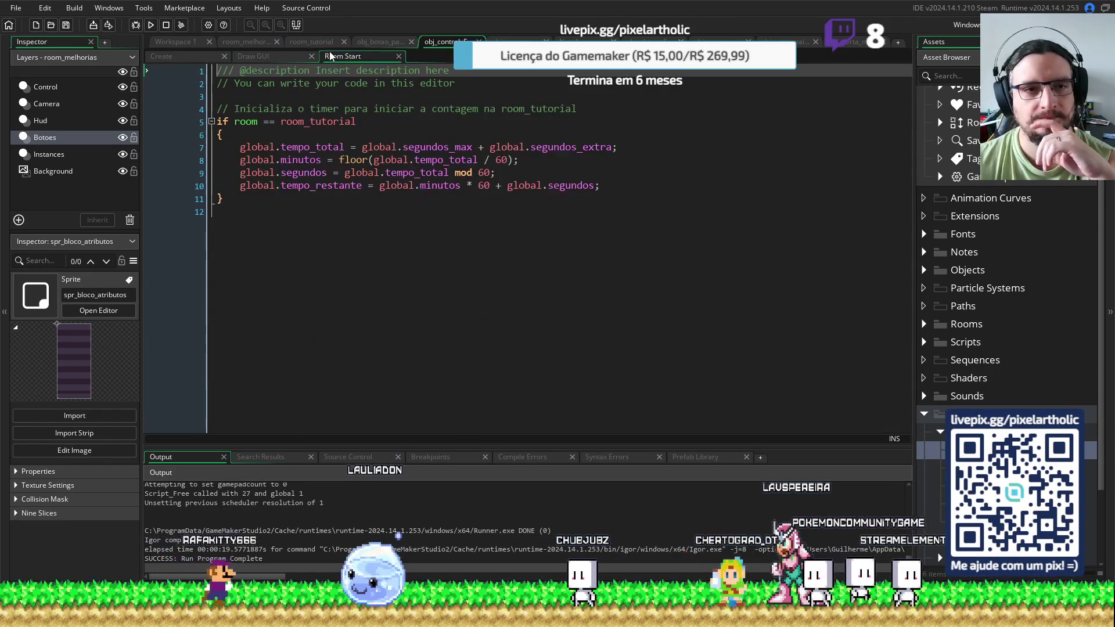
left_click(194, 58)
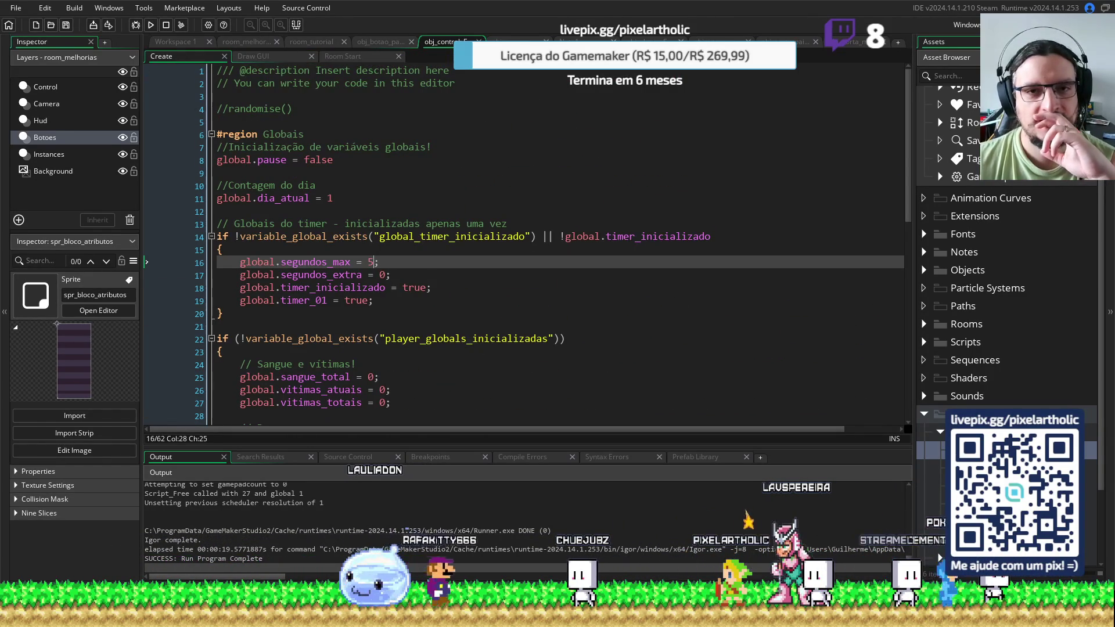
Return to obj_botao_pai and review its Create code
left_click(382, 43)
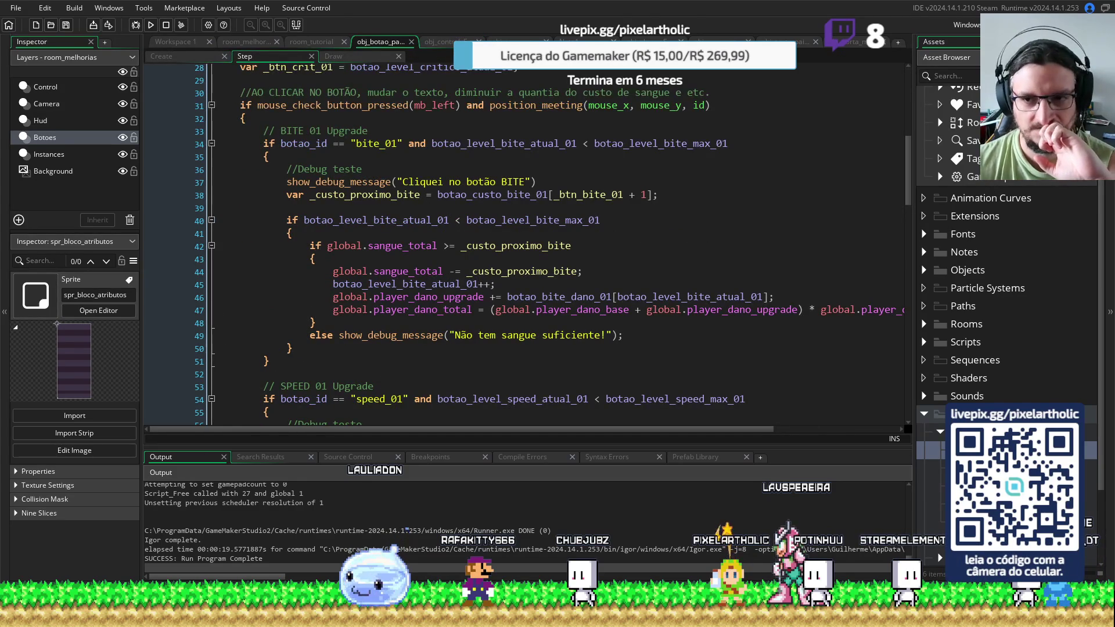
mouse_move(908, 176)
left_mouse_down()
mouse_move(909, 131)
mouse_move(917, 381)
mouse_move(916, 353)
mouse_move(522, 75)
mouse_move(209, 61)
left_mouse_up()
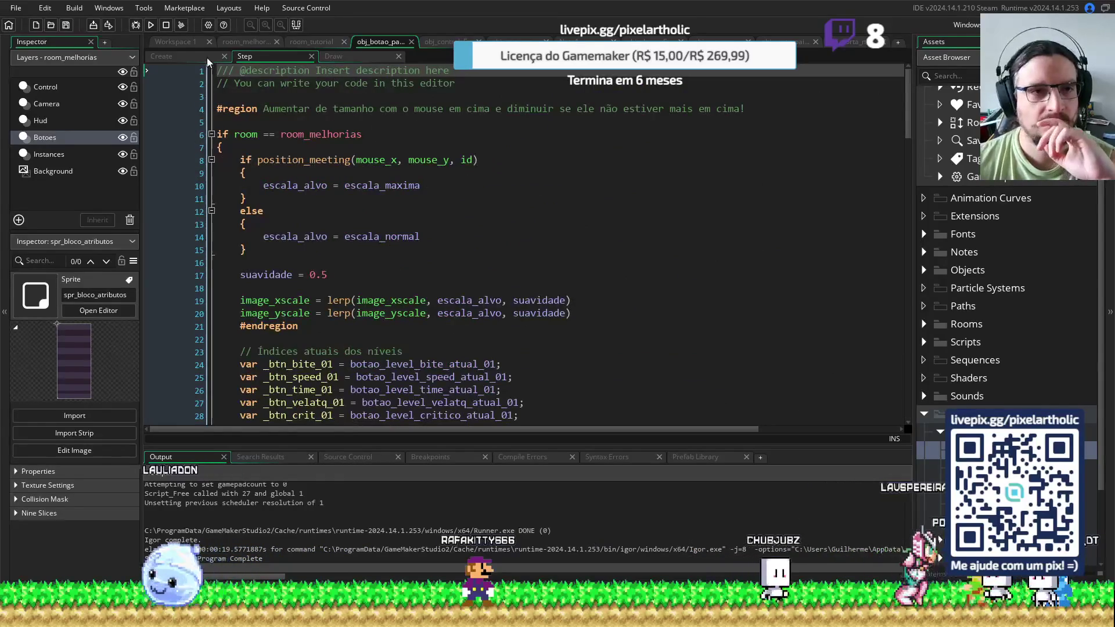
left_click(209, 61)
scroll(889, 124, "up", 5)
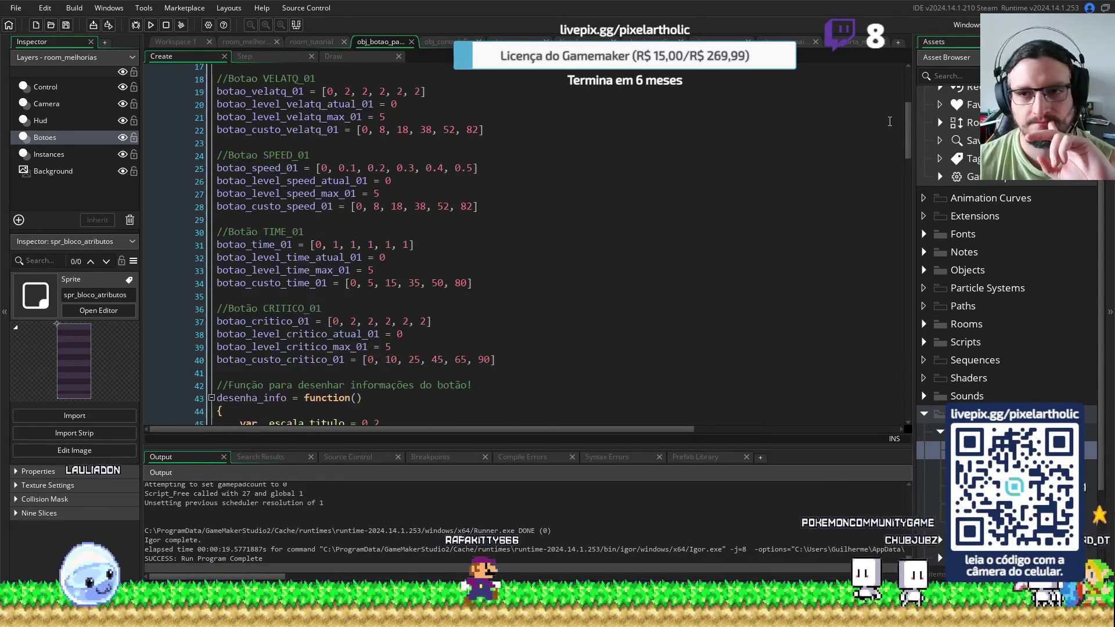
scroll(889, 125, "up", 5)
left_click_drag(908, 110, 910, 410)
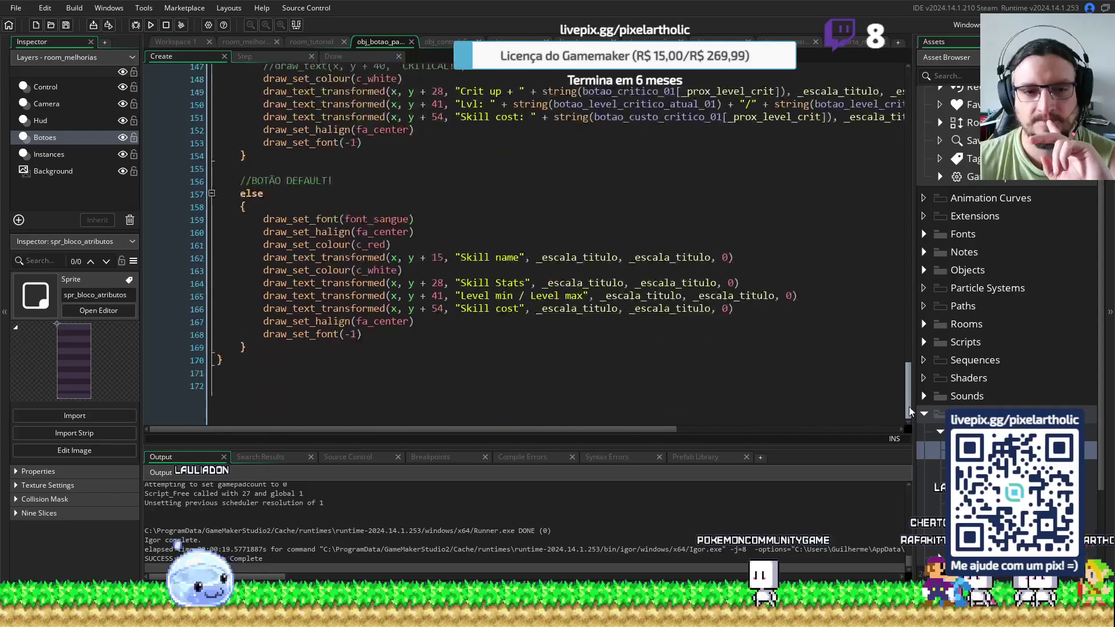
Check obj_botao_pai's Step and Draw code, then open obj_camera's Room Start code
scroll(523, 232, "up", 20)
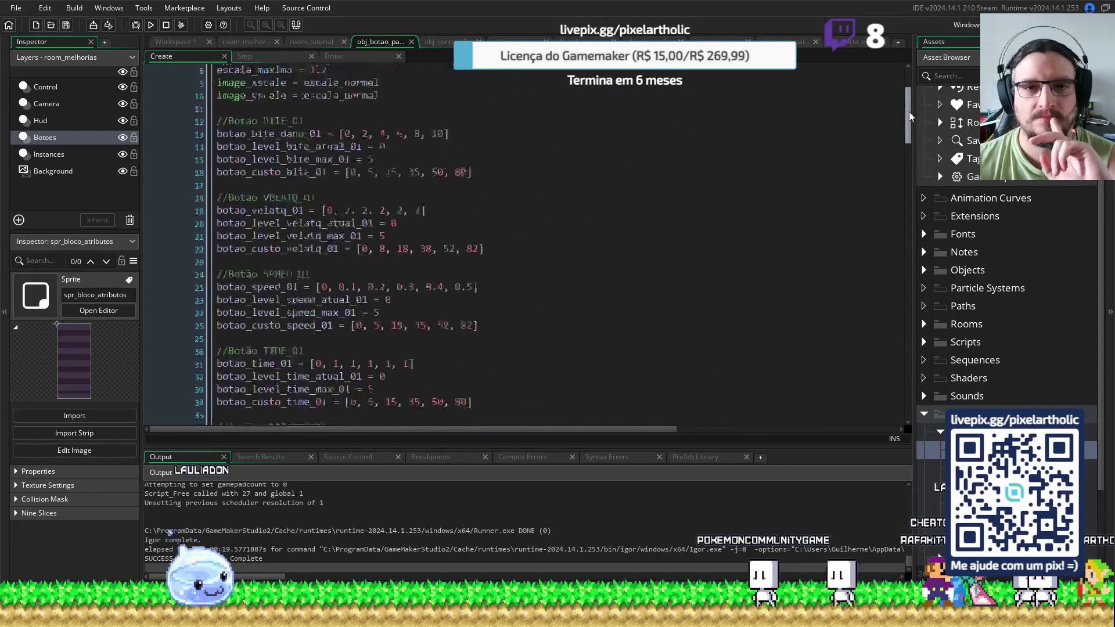
left_click(244, 56)
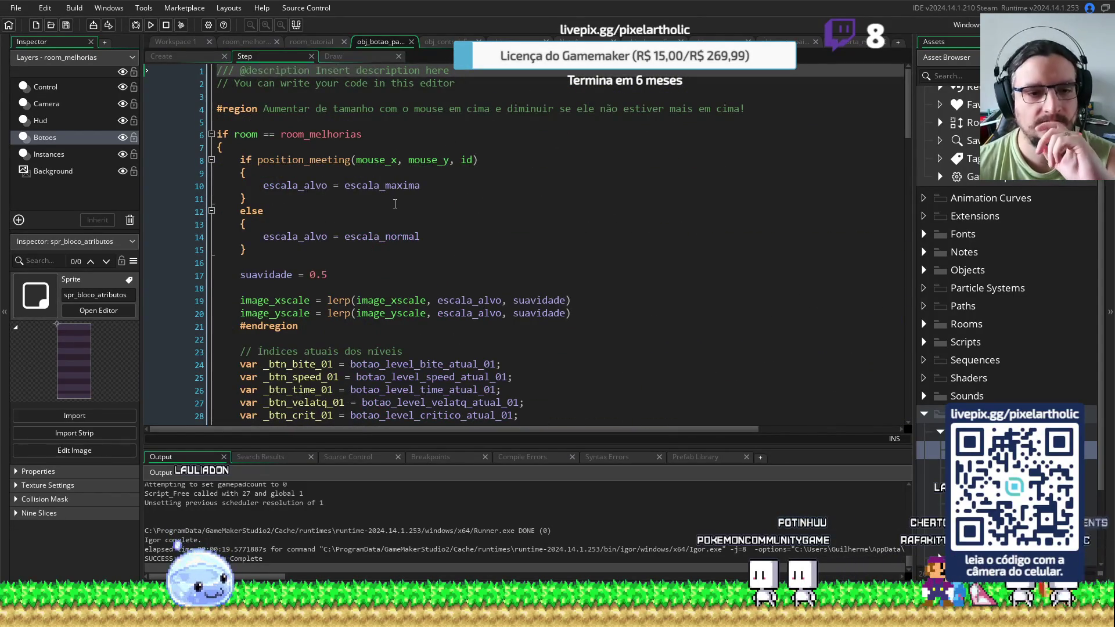
scroll(394, 204, "down", 6)
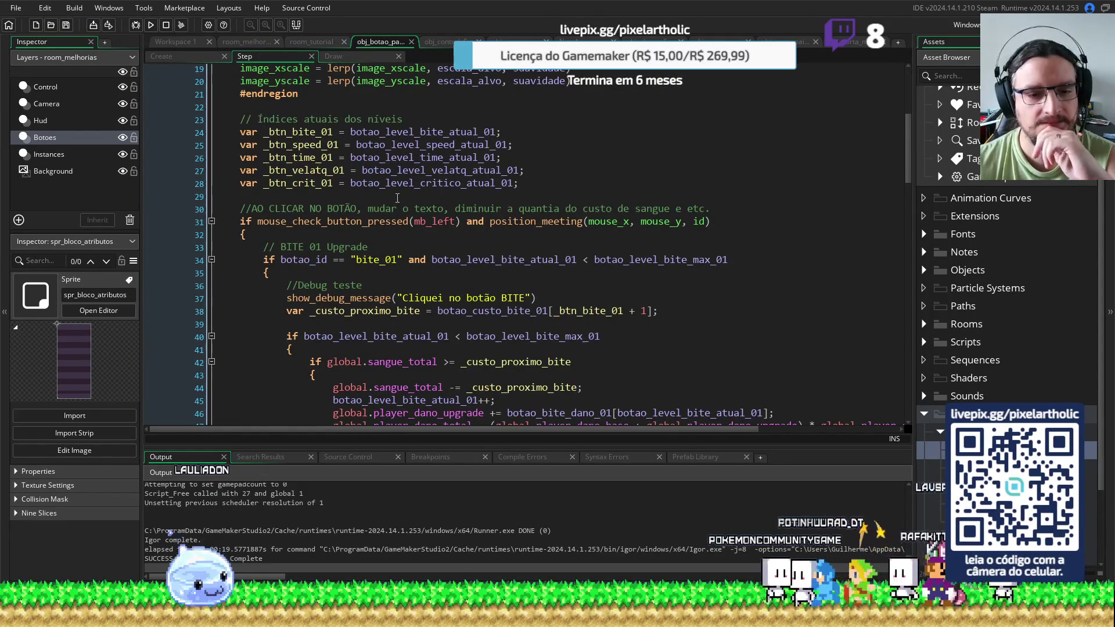
scroll(393, 200, "up", 6)
left_click(352, 58)
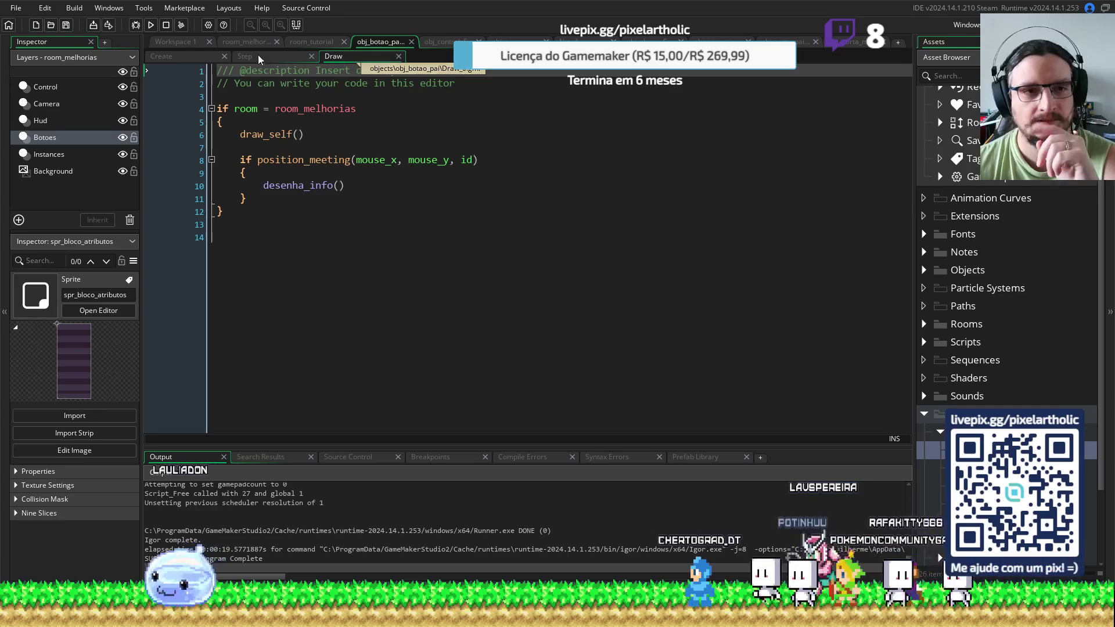
left_click(166, 57)
left_click(468, 41)
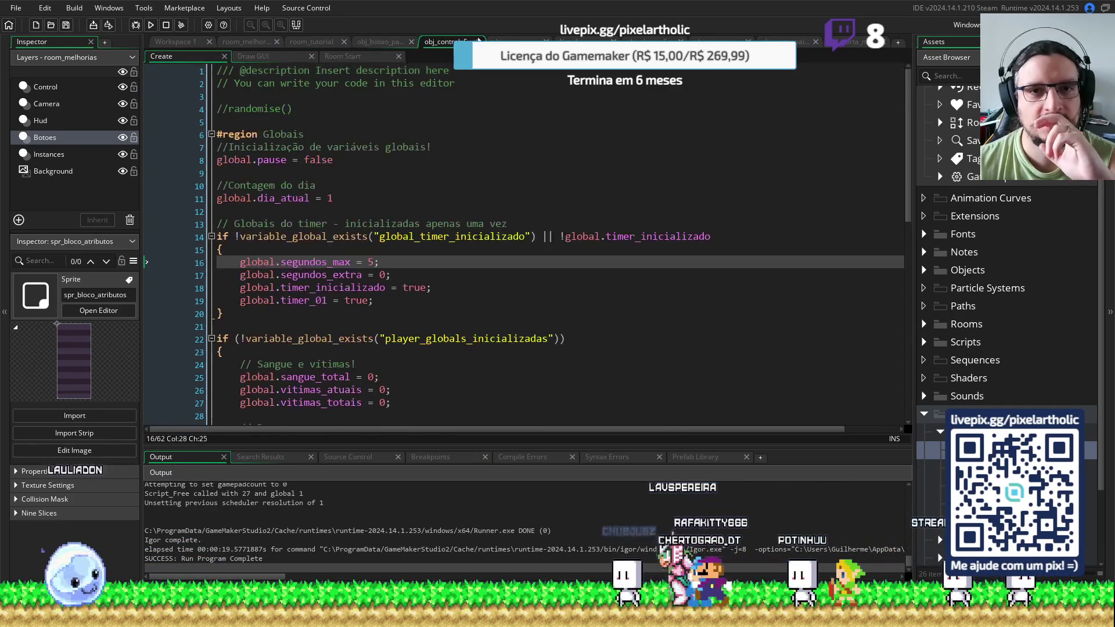
left_click(522, 41)
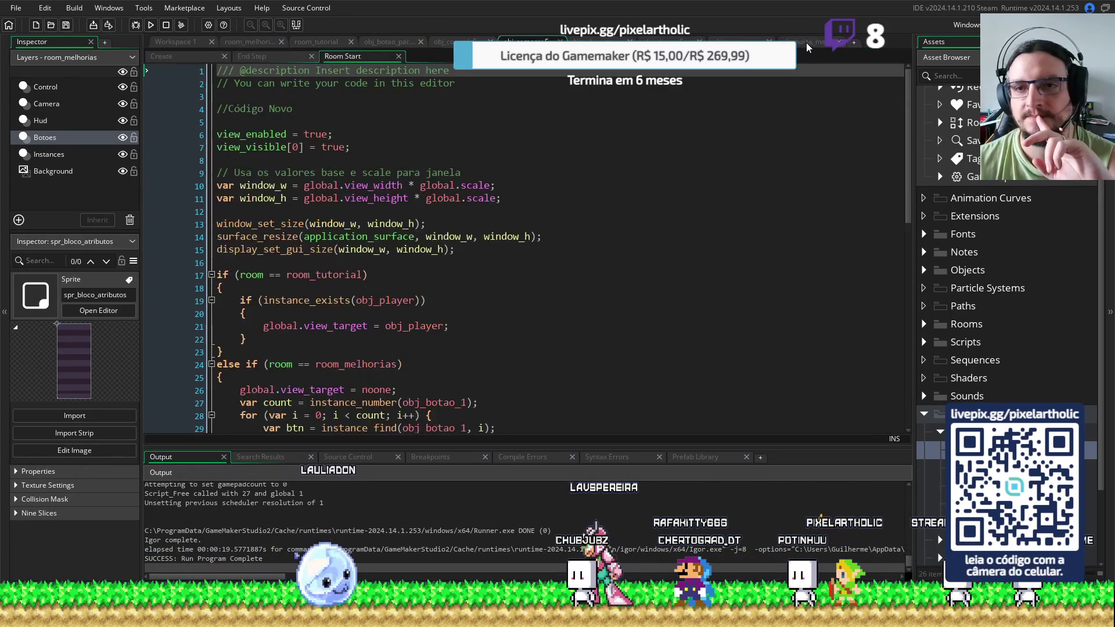
Browse the wooden door, enemy spawner and camera code tabs, closing the wooden door tab
left_click(826, 46)
left_click(838, 41)
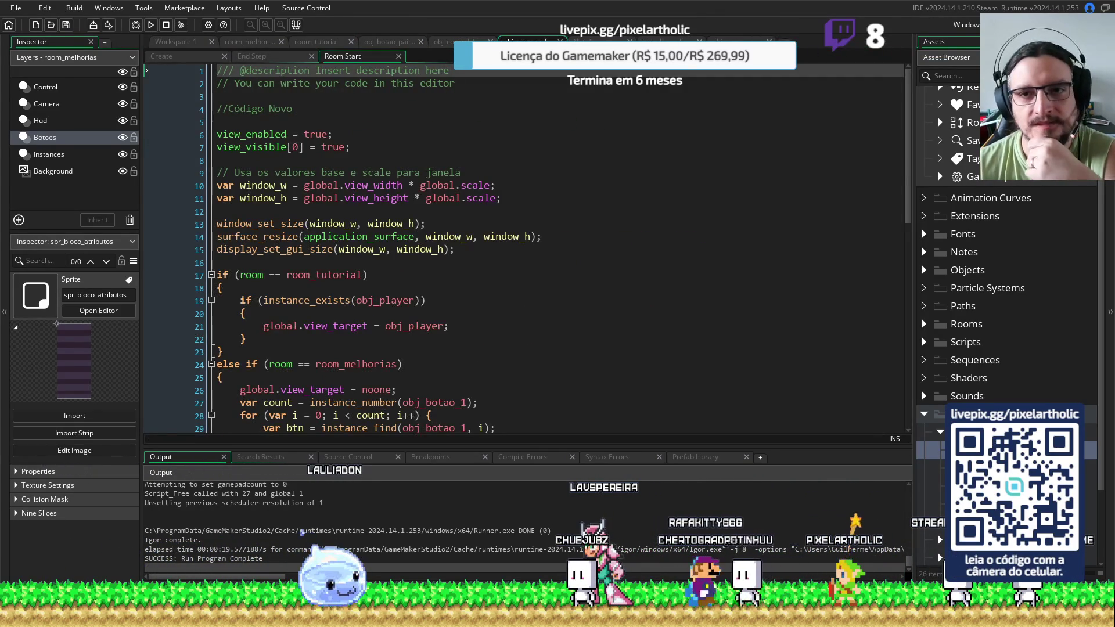
left_click(738, 41)
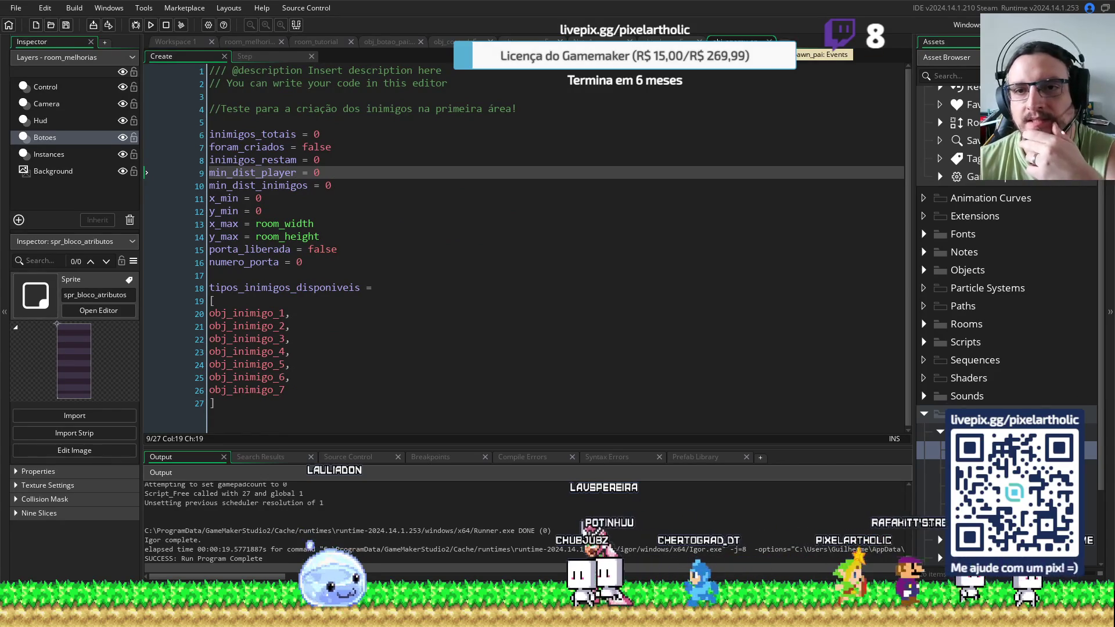
left_click(529, 41)
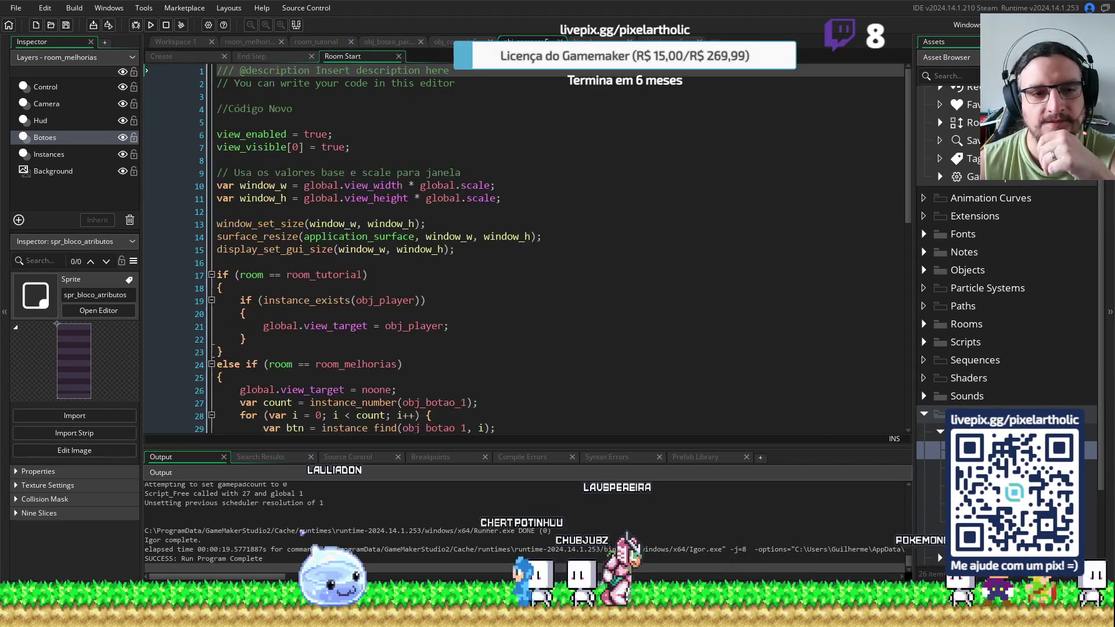
left_click(602, 41)
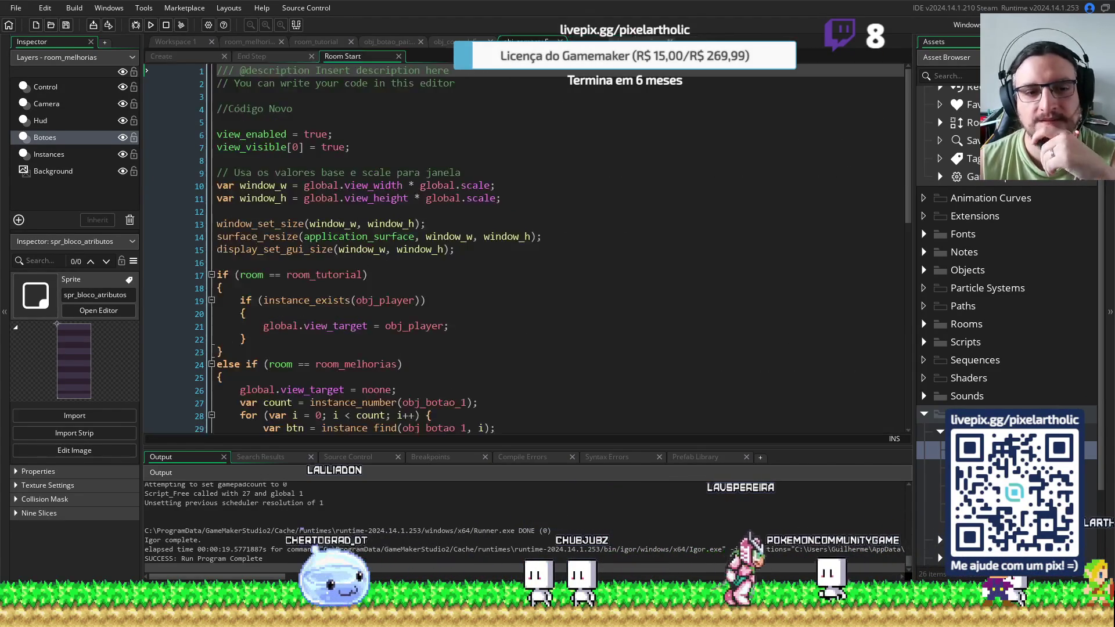
left_click(603, 41)
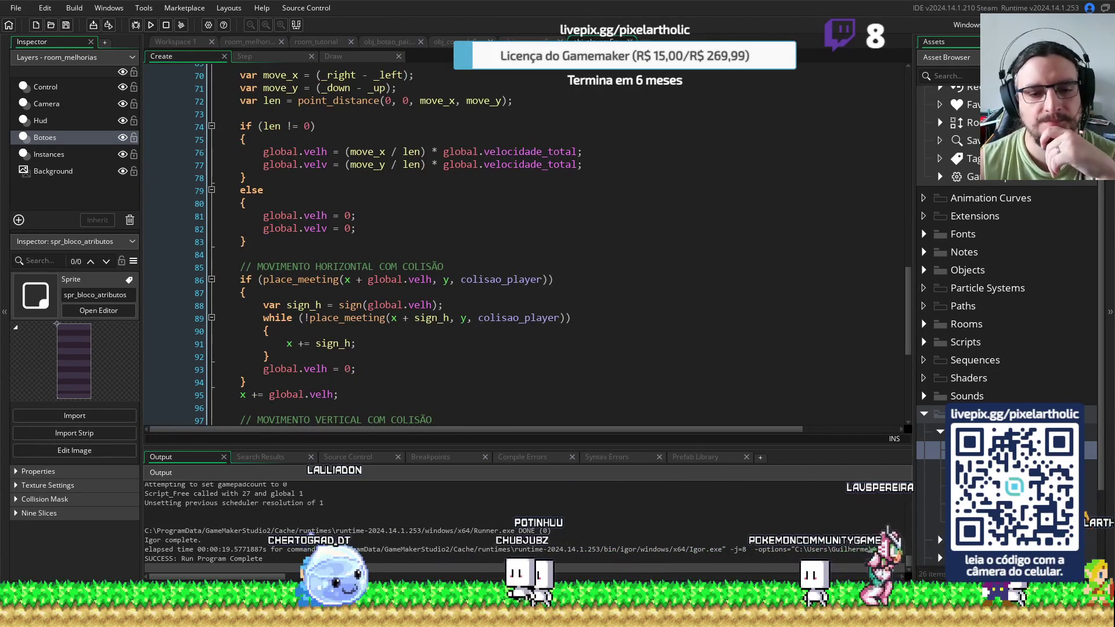
left_click(530, 42)
Close the obj_camera and obj_control code tabs
middle_click(500, 40)
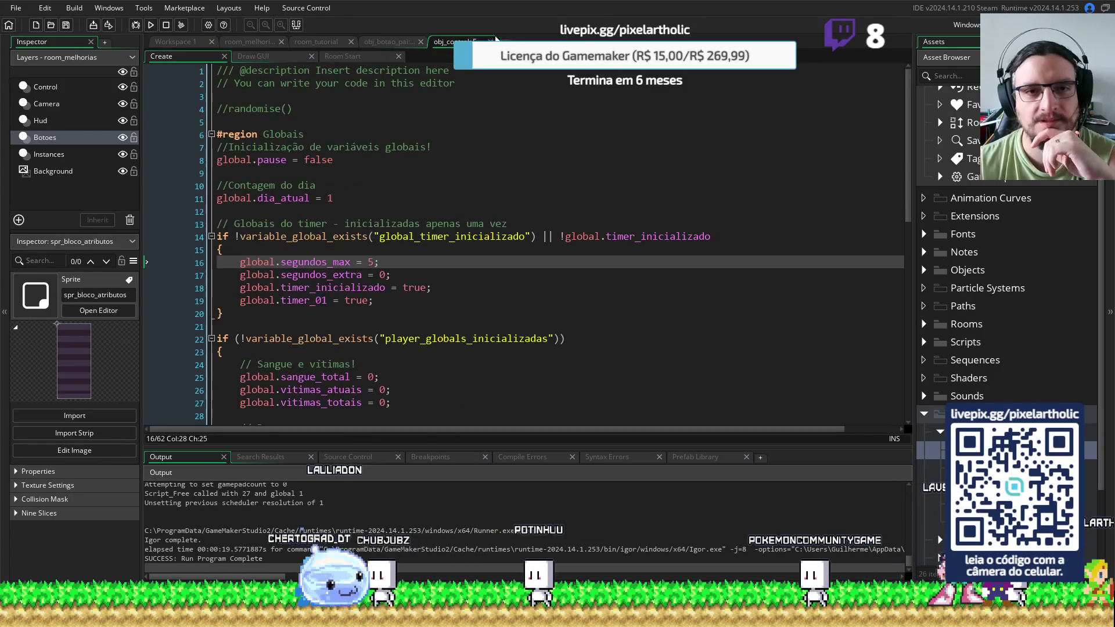
scroll(465, 67, "down", 5)
scroll(493, 72, "up", 5)
left_click(490, 41)
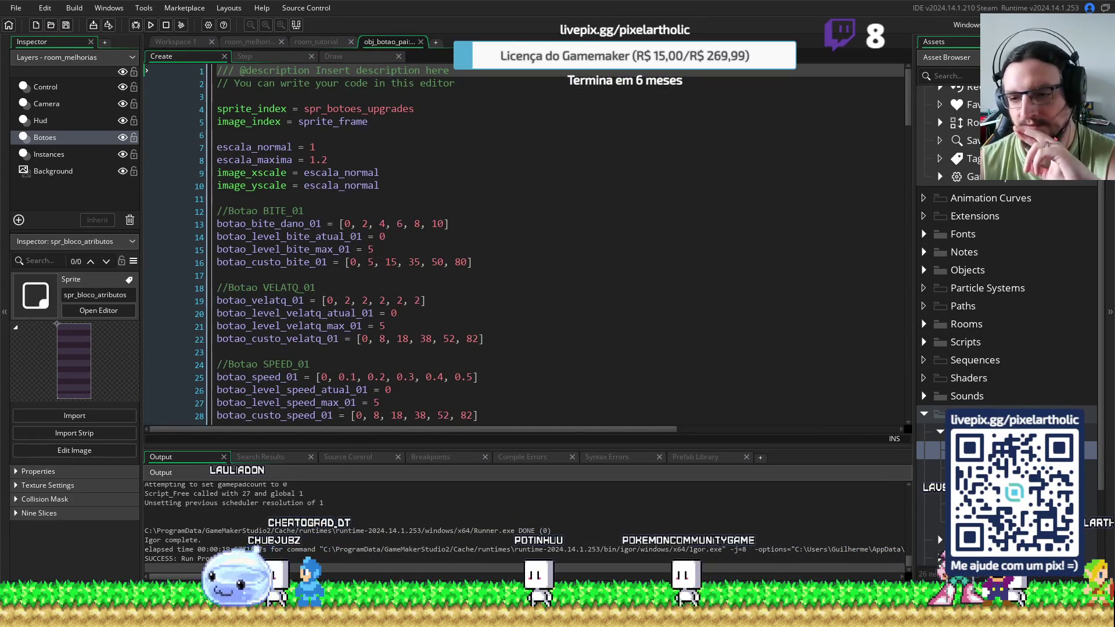
Open spr_botao_1, then expand Objects > Botoes and open obj_botao_1
double_click(935, 468)
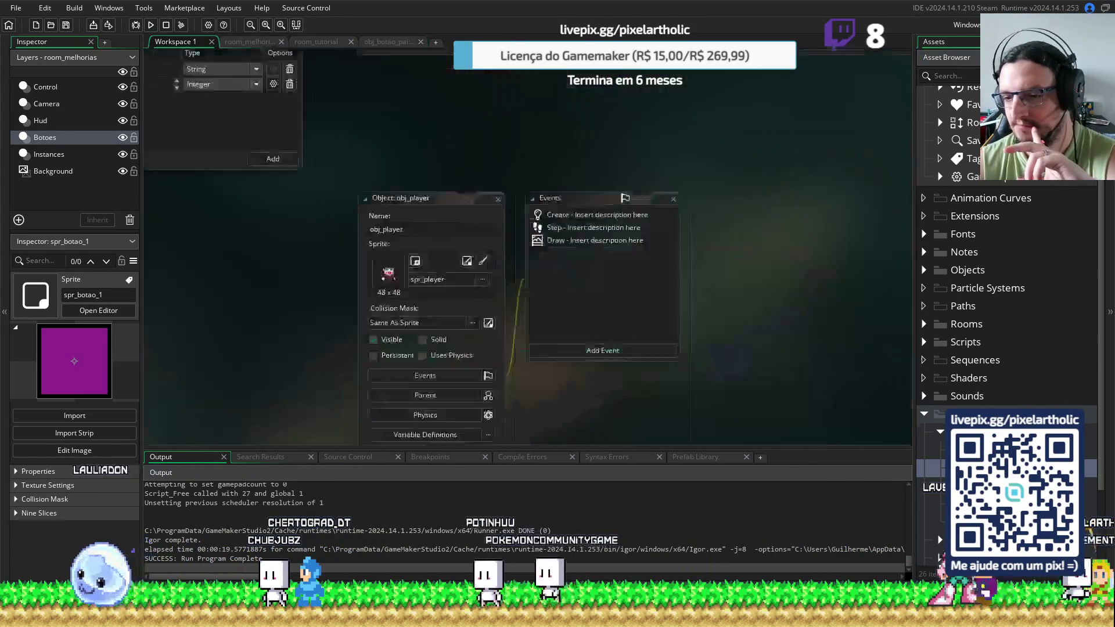
scroll(969, 381, "up", 1)
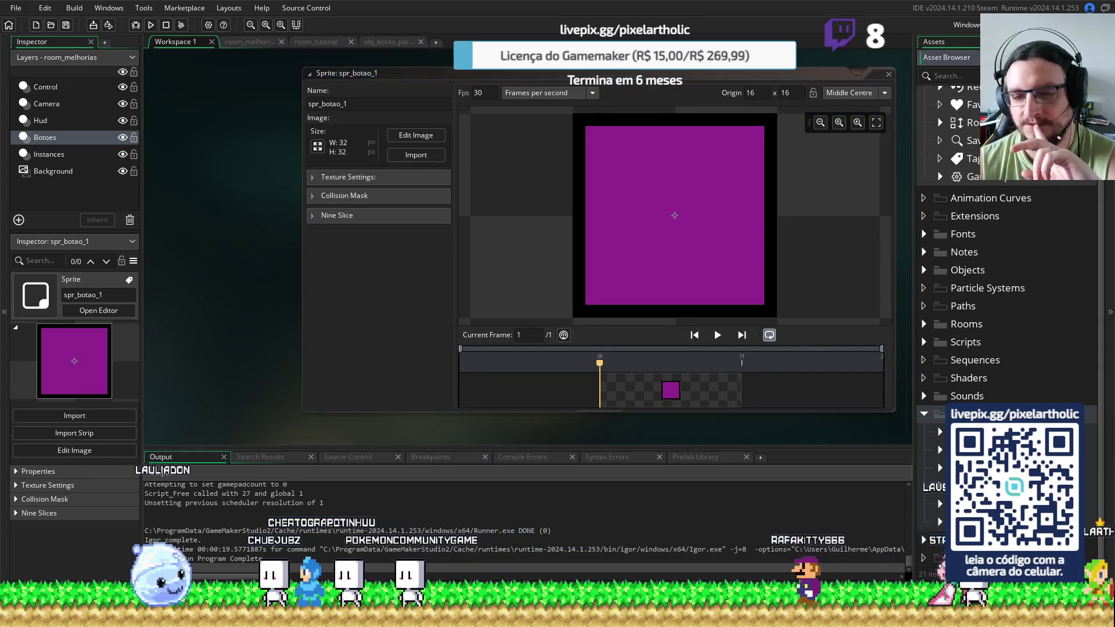
left_click(924, 440)
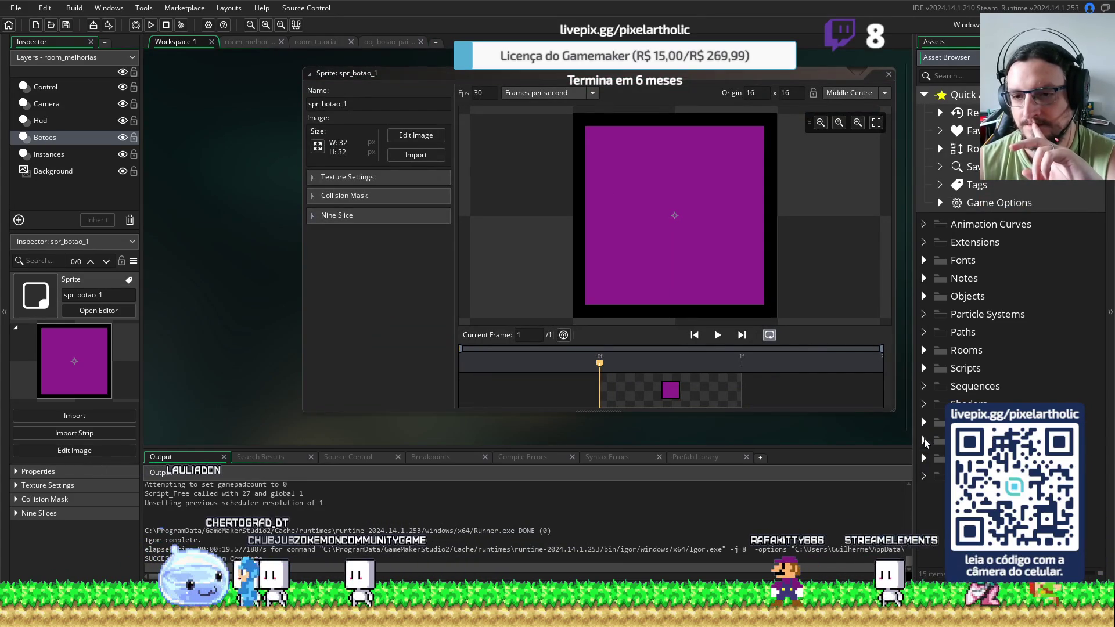
double_click(946, 297)
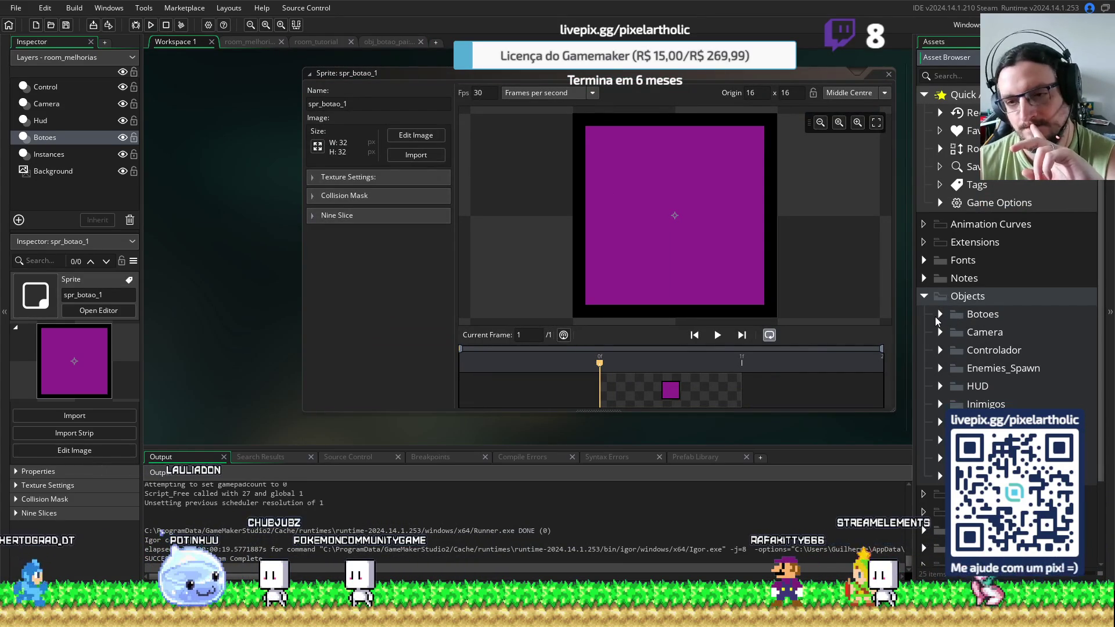
left_click(941, 316)
double_click(986, 333)
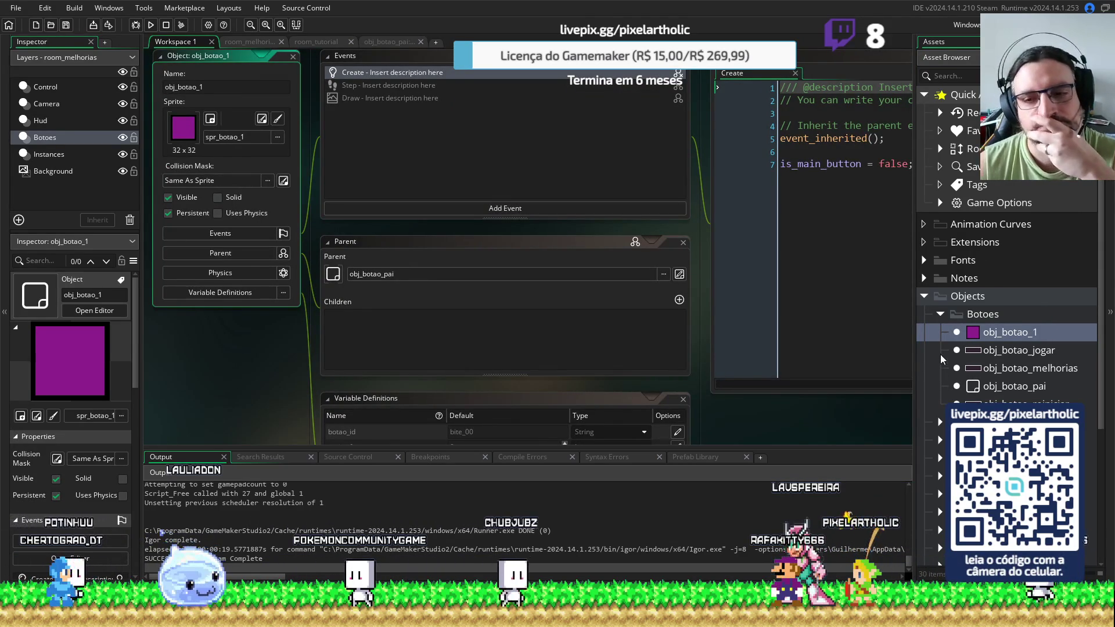
Collapse Botoes and open obj_hud from the HUD folder
left_click(941, 315)
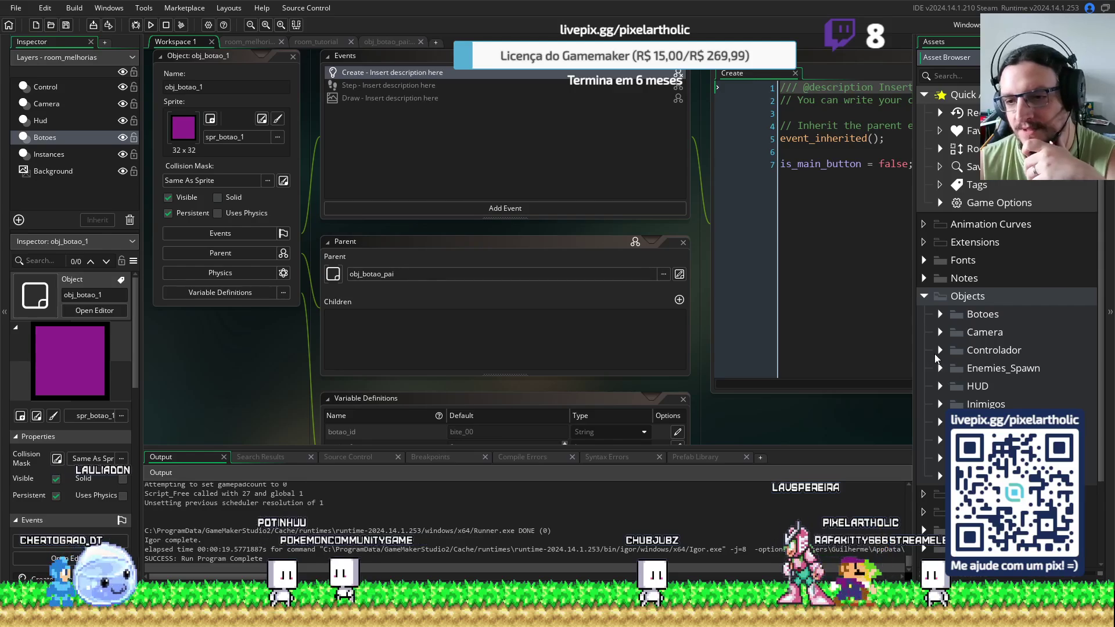
left_click(941, 386)
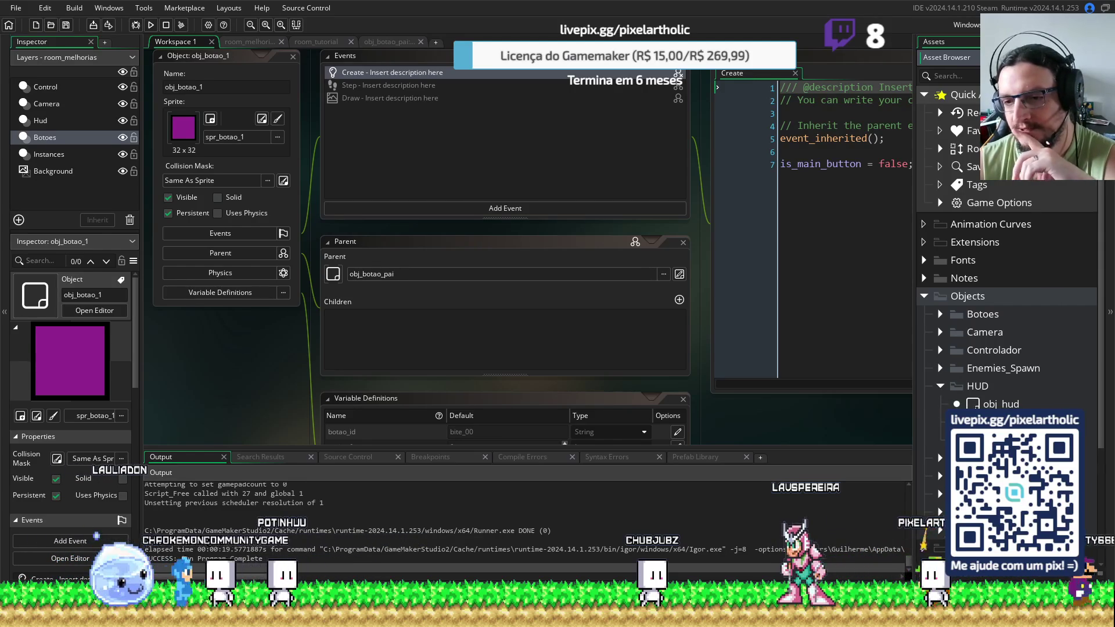
double_click(987, 403)
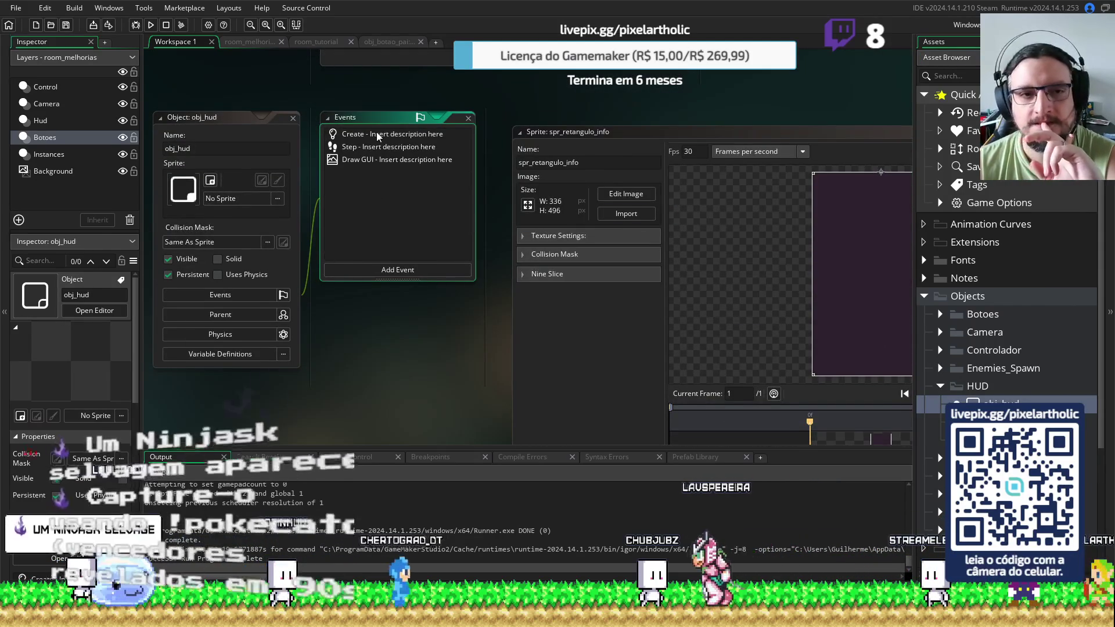
Open obj_hud's Draw GUI code and place the cursor on the Blood row's y value
left_click(360, 134)
left_click(356, 147)
left_click(375, 164)
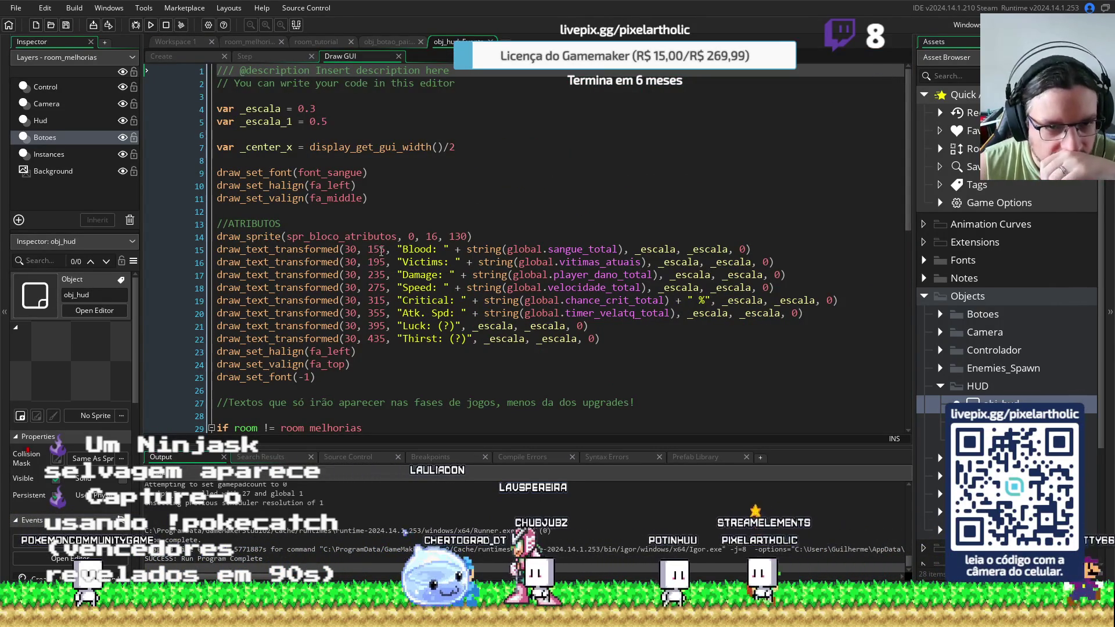
left_click(381, 250)
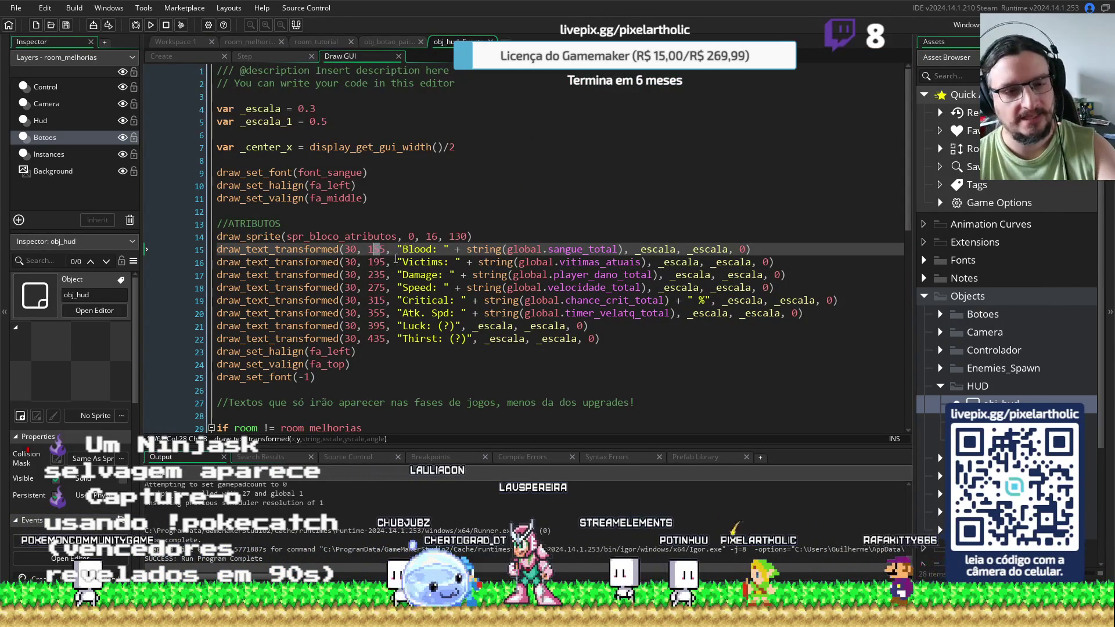
Begin editing the row y values, setting Thirst to 430 and Luck to 390
type("4")
left_click(379, 259)
type("8")
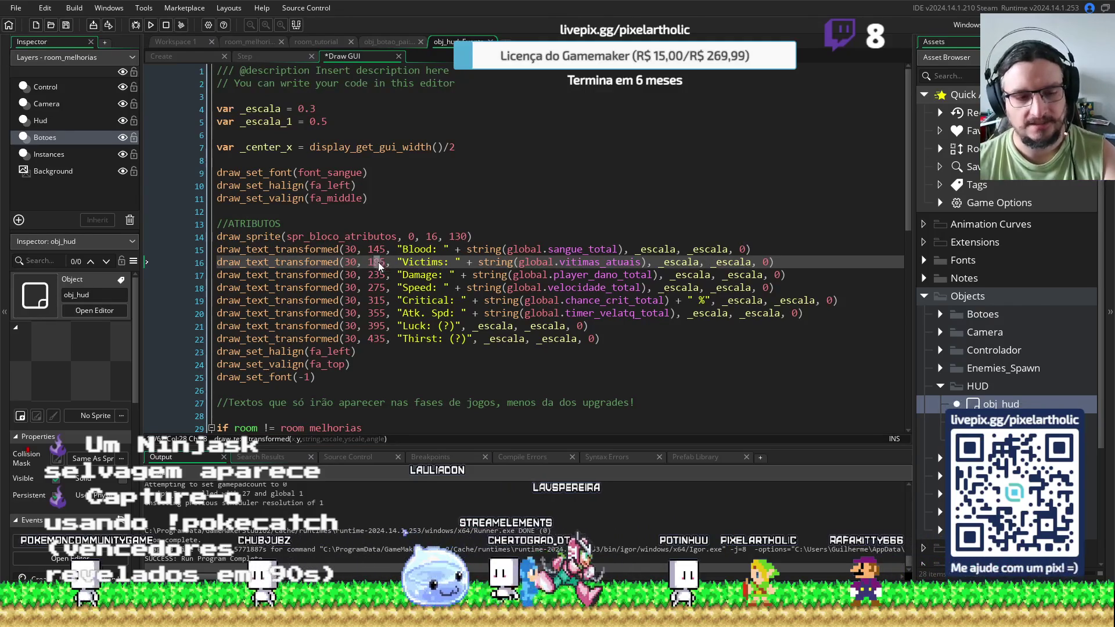
left_click(377, 275)
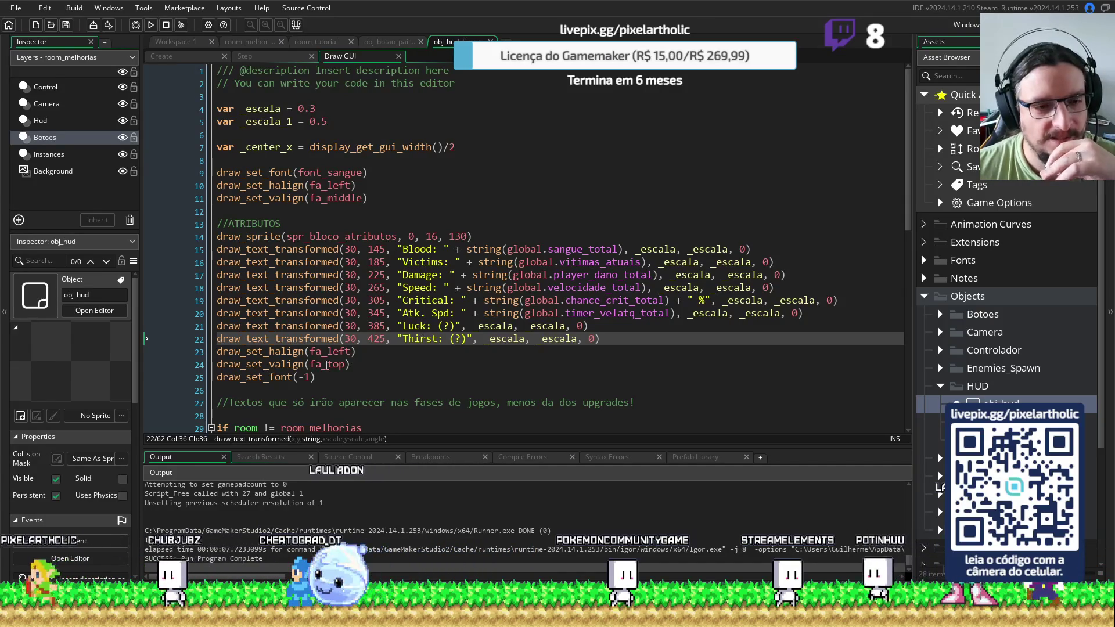
left_click(380, 339)
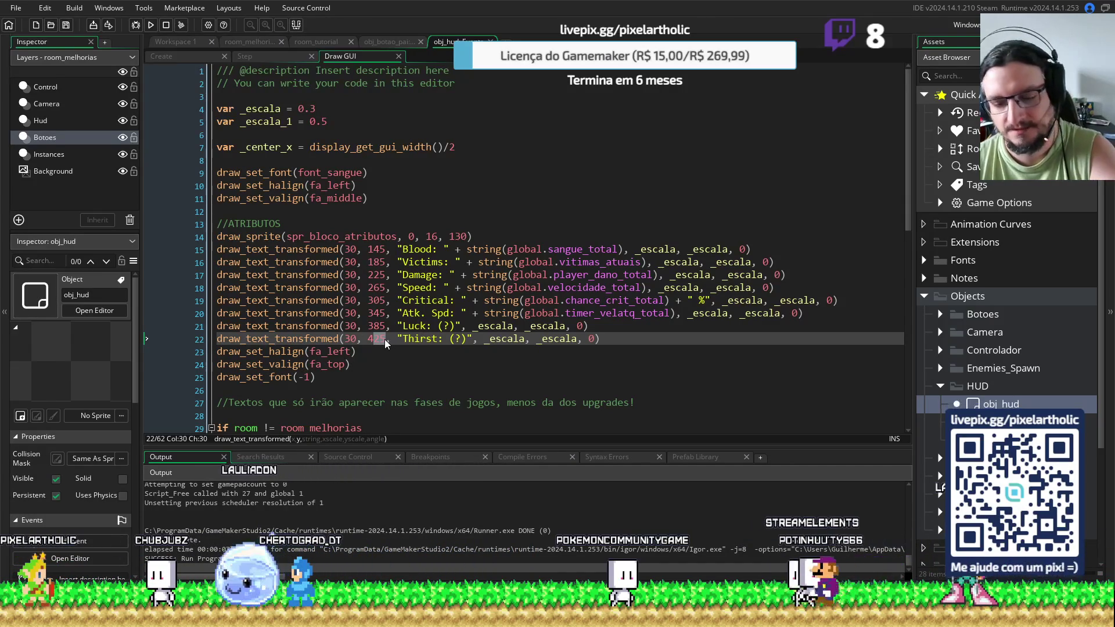
type("30")
left_click(381, 327)
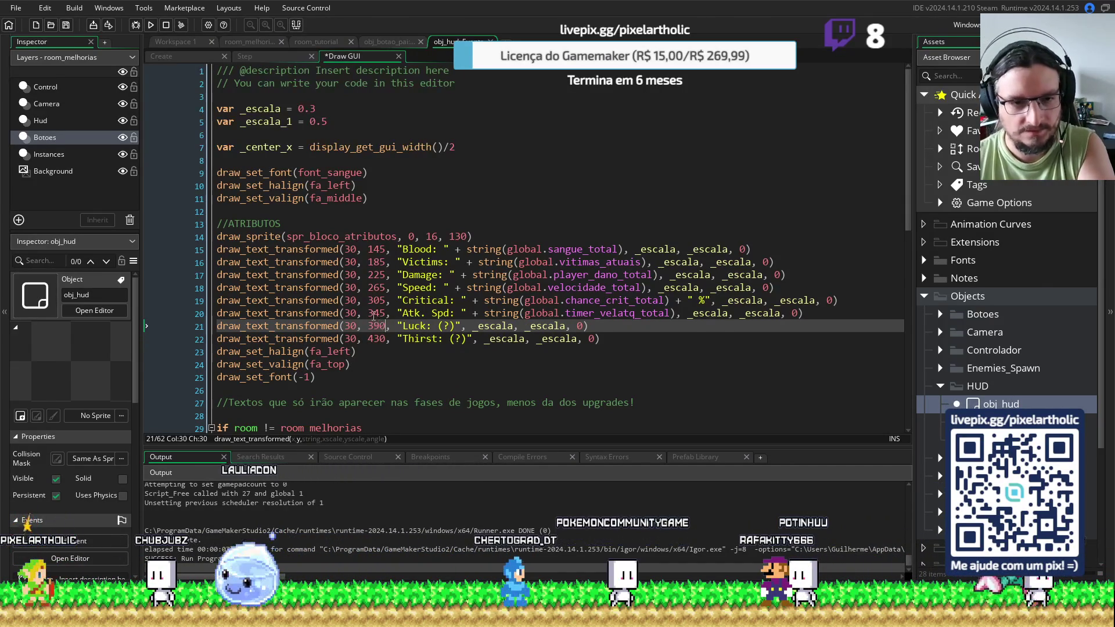
Set Critical to 310, Speed 270, Damage 230 and Victims 190, then run the game
double_click(374, 315)
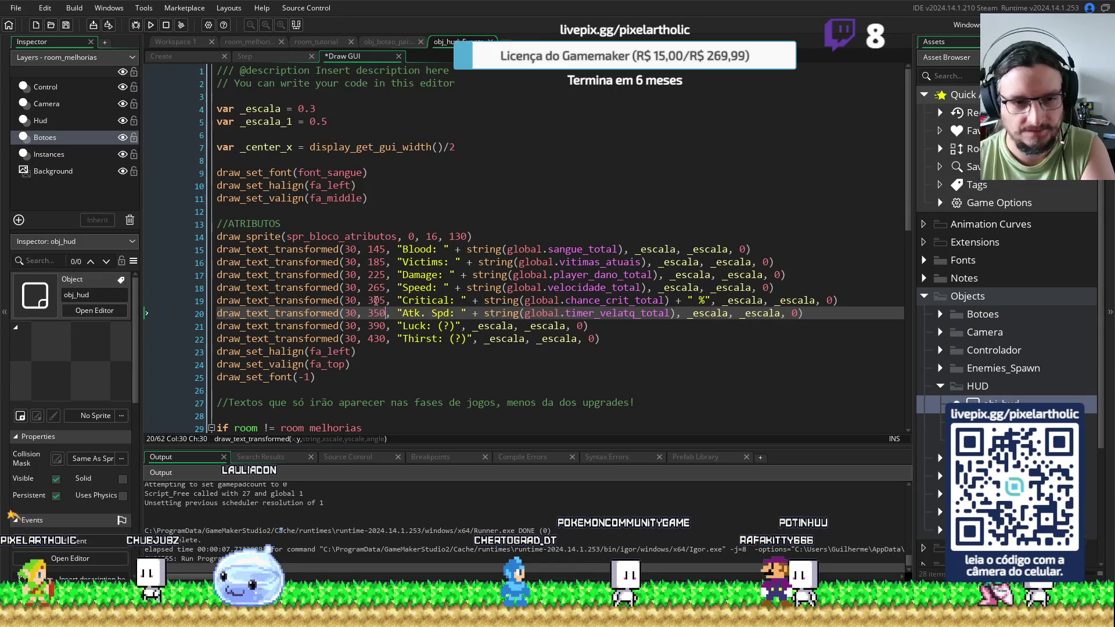
double_click(376, 300)
type("310")
left_click(382, 289)
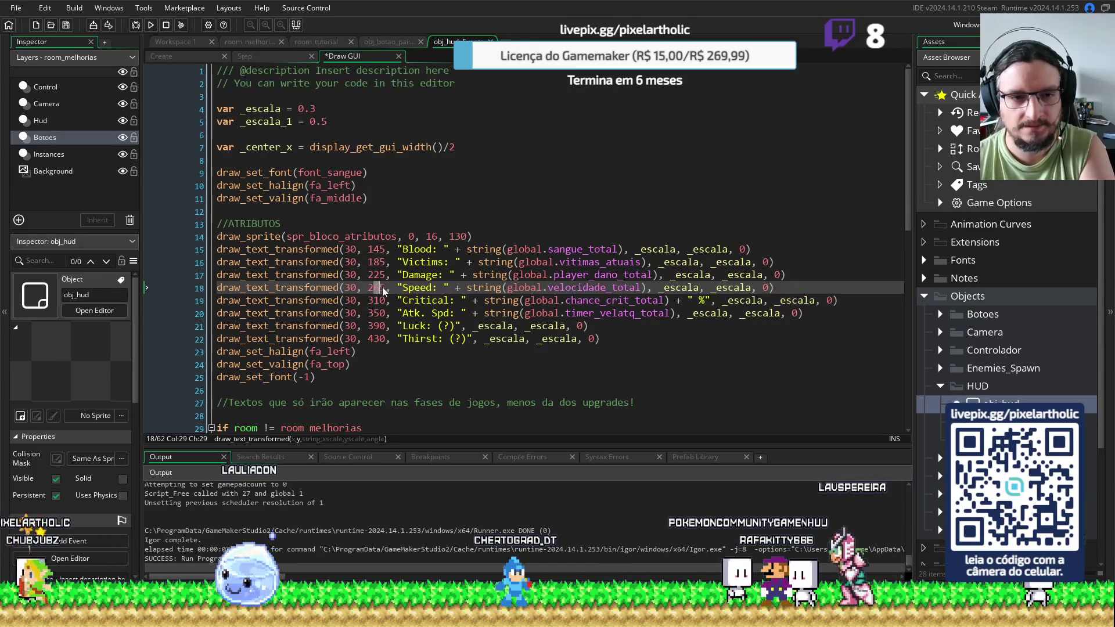
double_click(376, 288)
type("270")
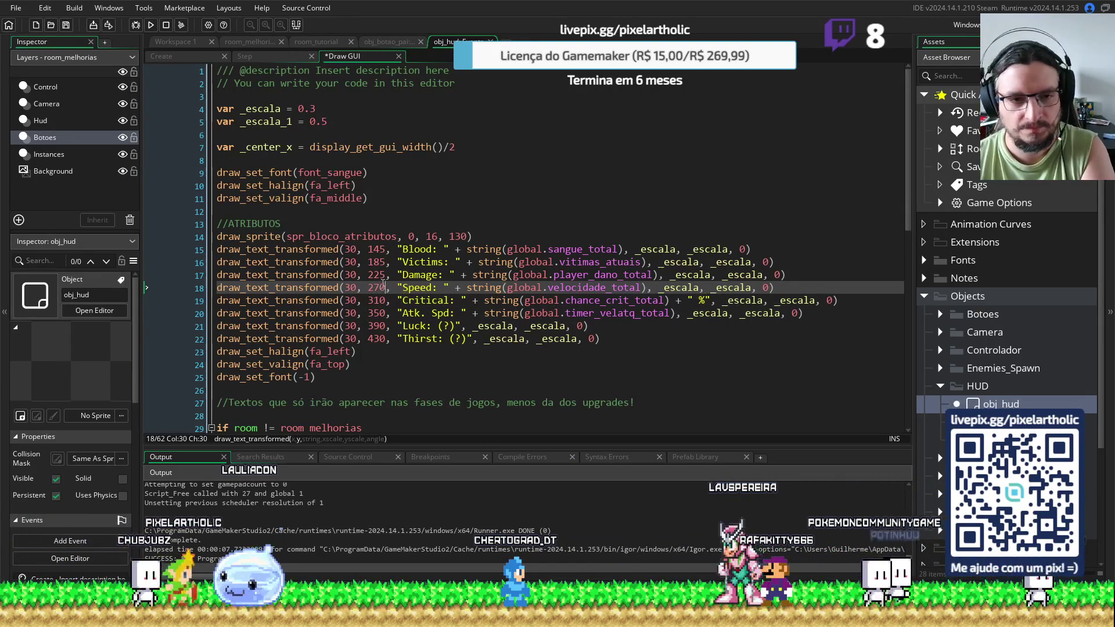
double_click(376, 274)
type("230")
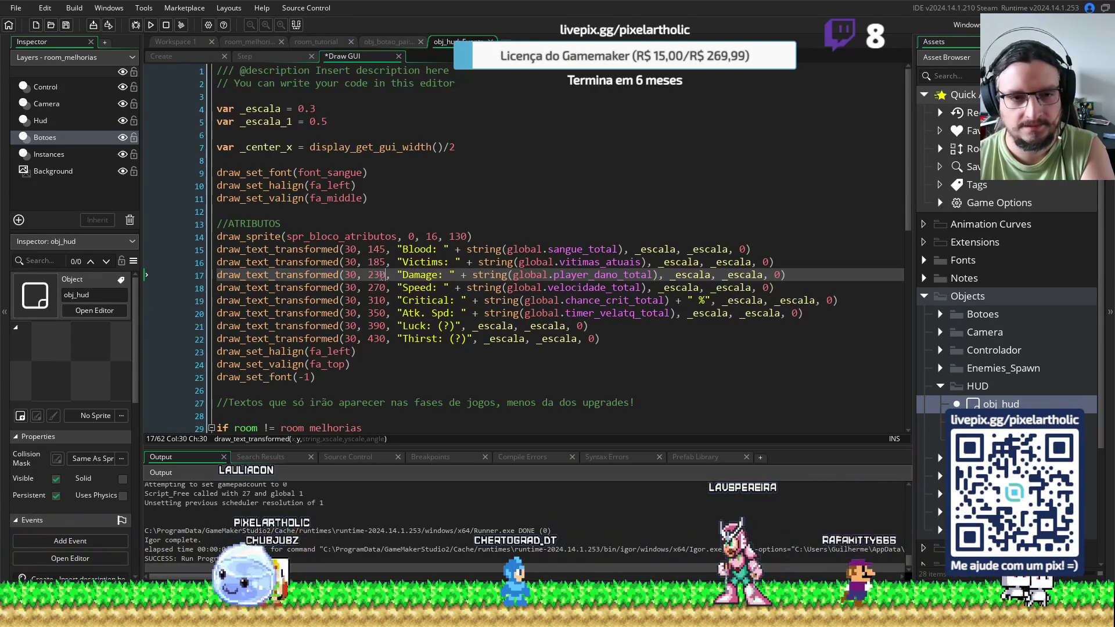
double_click(376, 262)
type("0")
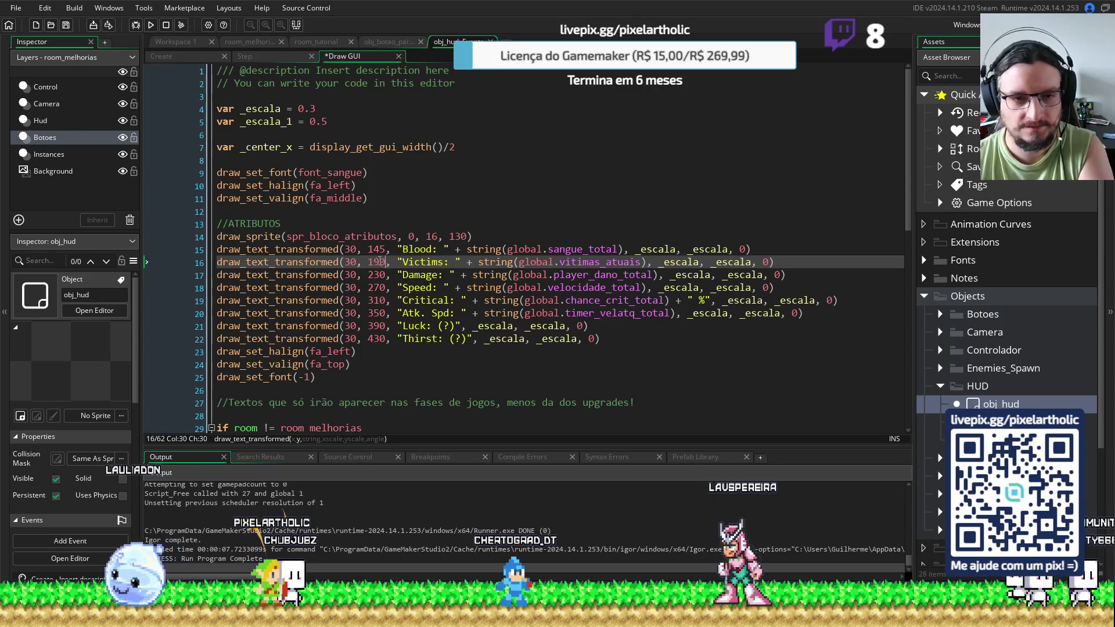
double_click(382, 250)
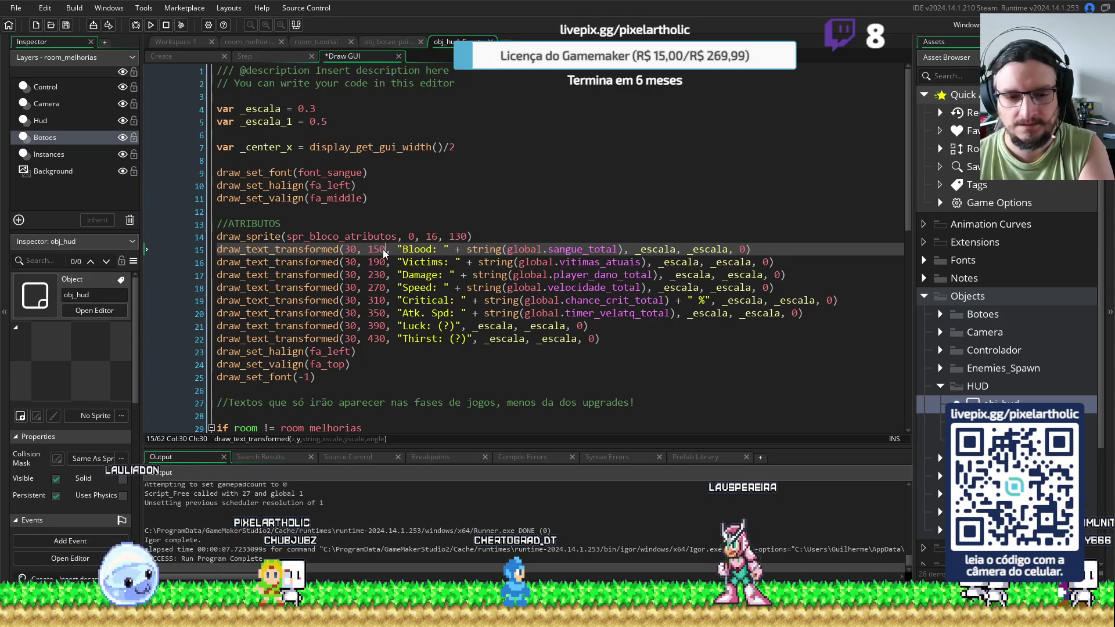
key("F5")
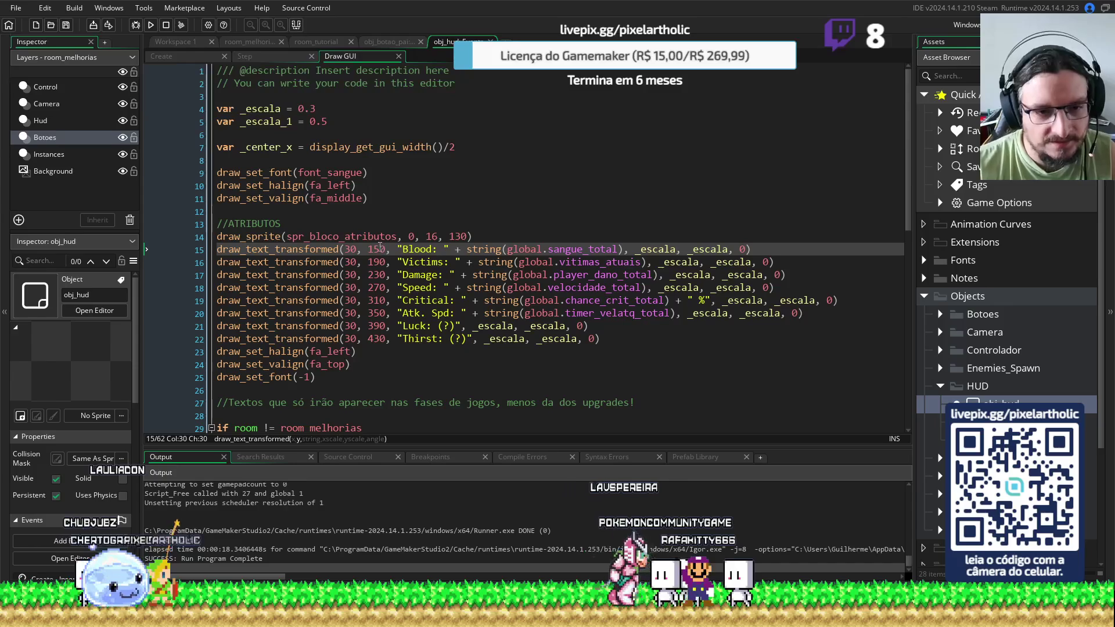
Shift all eight stat rows' y values to 151–431 and rerun the game
left_click_drag(381, 248, 383, 342)
type("2")
key("F5")
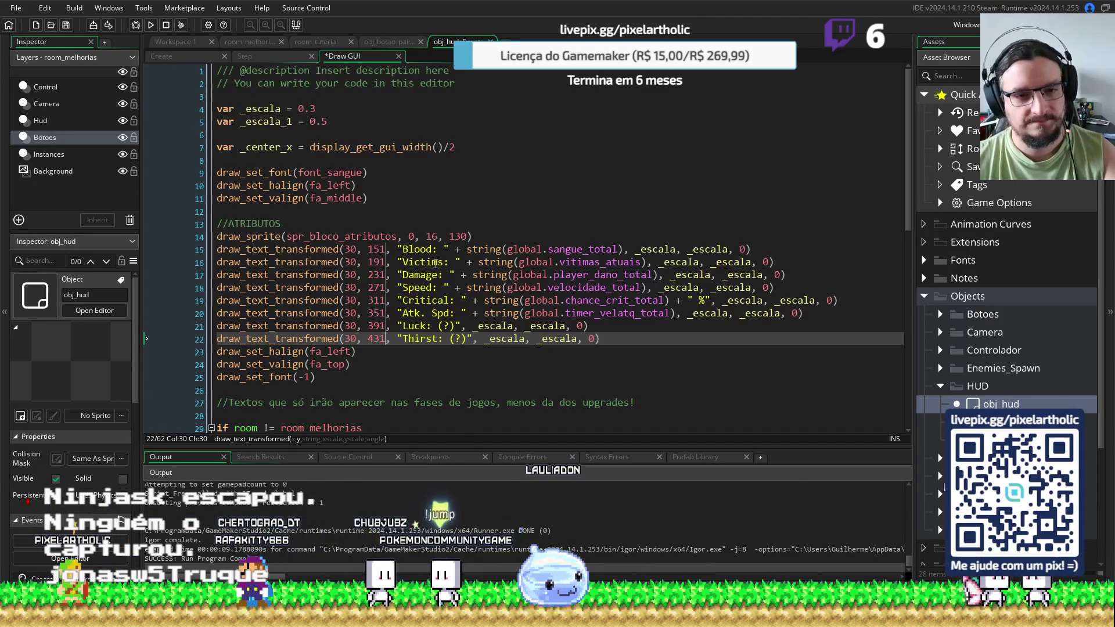
key("F5")
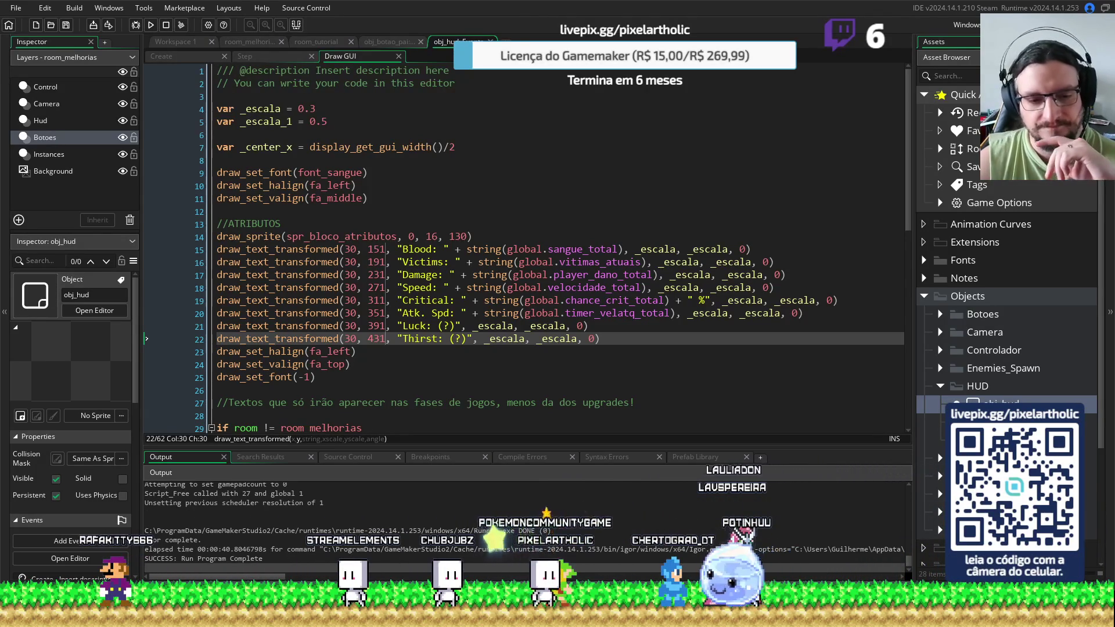
Switch to Aseprite with the Bloco_Atributos sprite open
key("alt+Tab")
Select one dark stripe of the Bloco_Atributos panel and move it further down
scroll(700, 381, "down", 5)
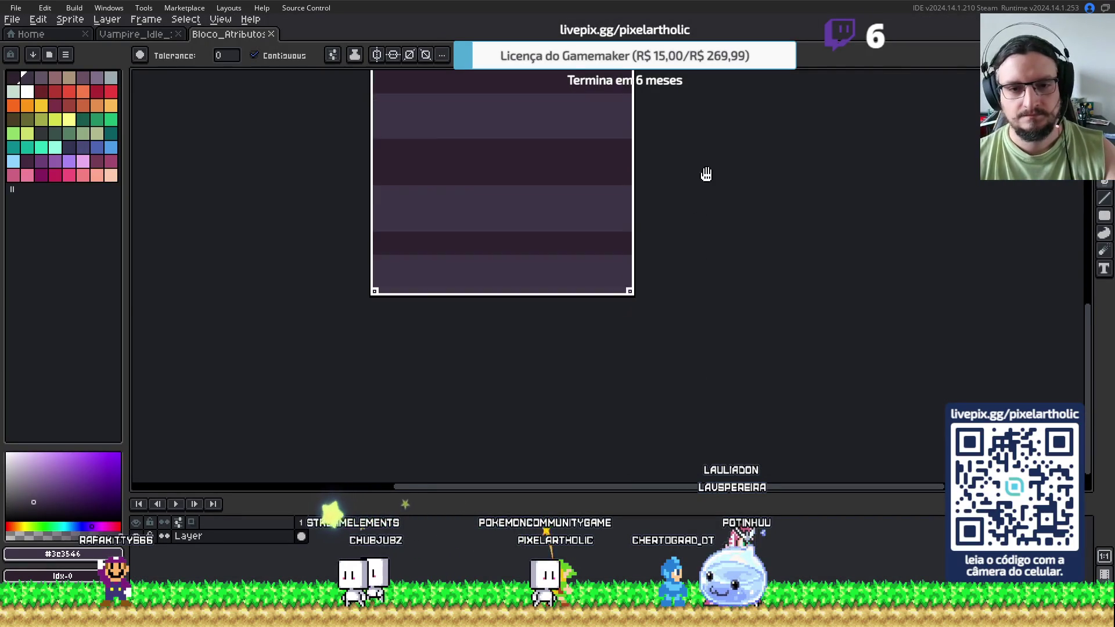
scroll(427, 238, "up", 3)
scroll(426, 237, "down", 3)
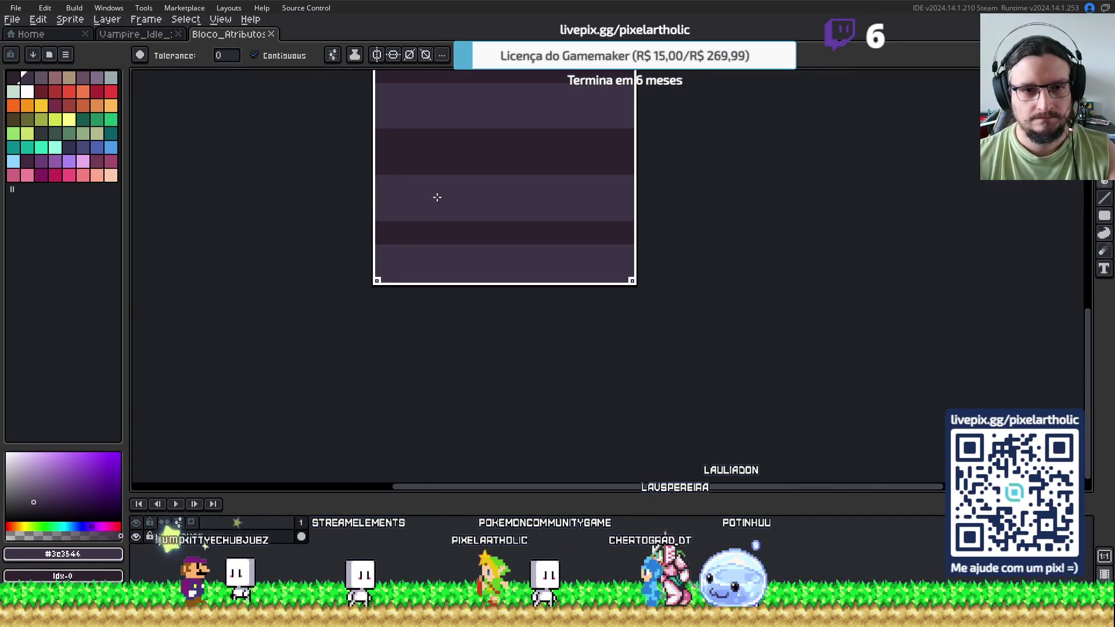
left_click(443, 149)
scroll(458, 154, "up", 2)
scroll(464, 148, "down", 3)
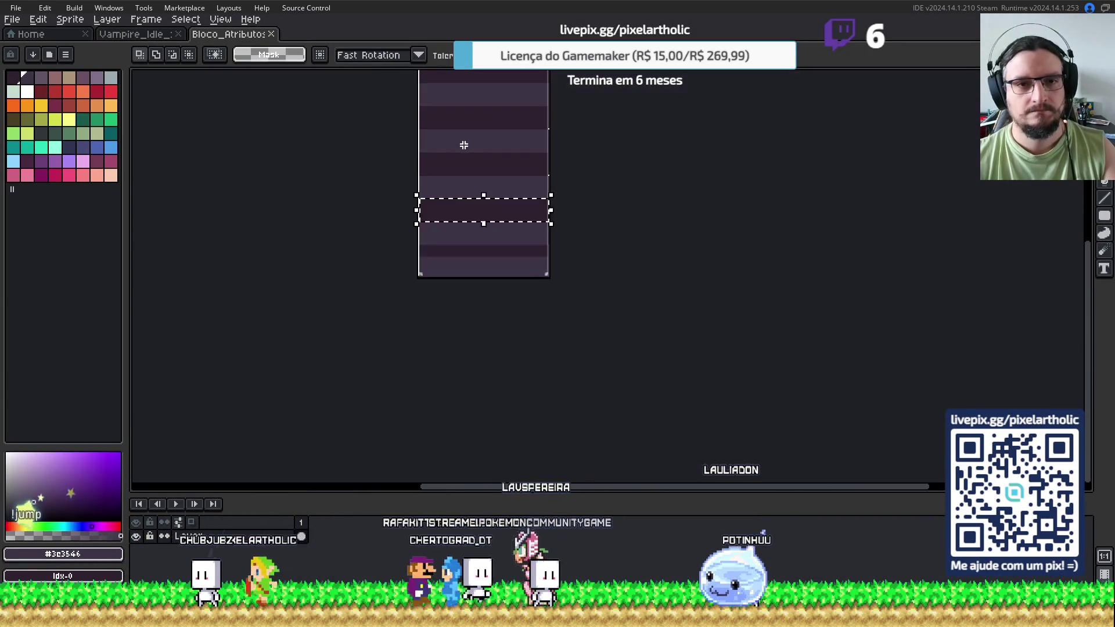
scroll(451, 215, "up", 4)
scroll(478, 269, "down", 1)
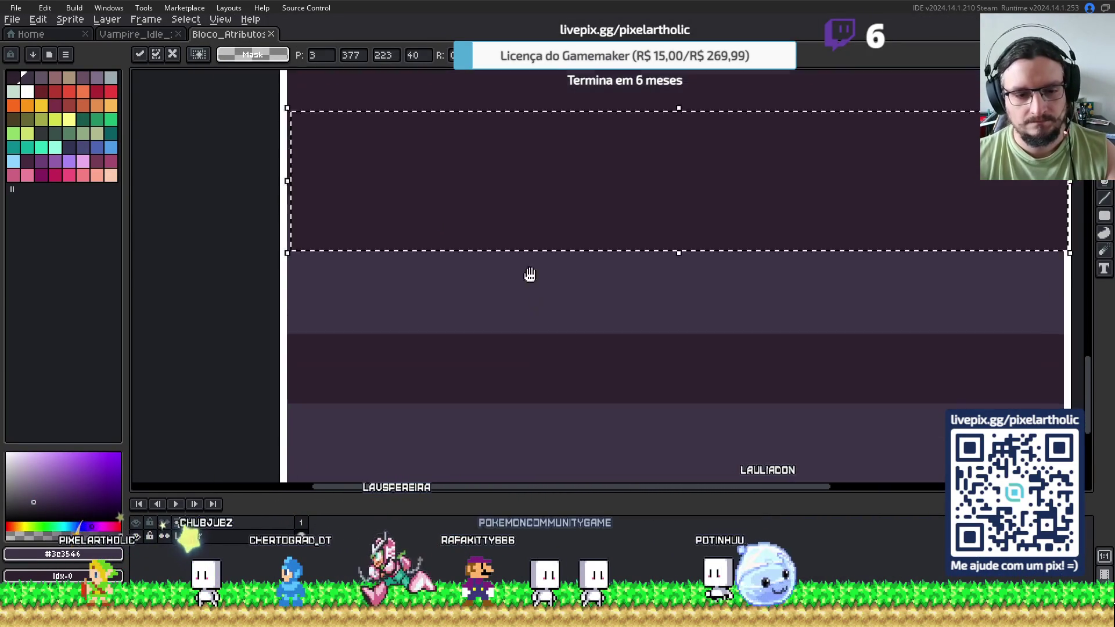
mouse_move(465, 142)
left_mouse_down()
mouse_move(482, 380)
mouse_move(455, 361)
left_mouse_up()
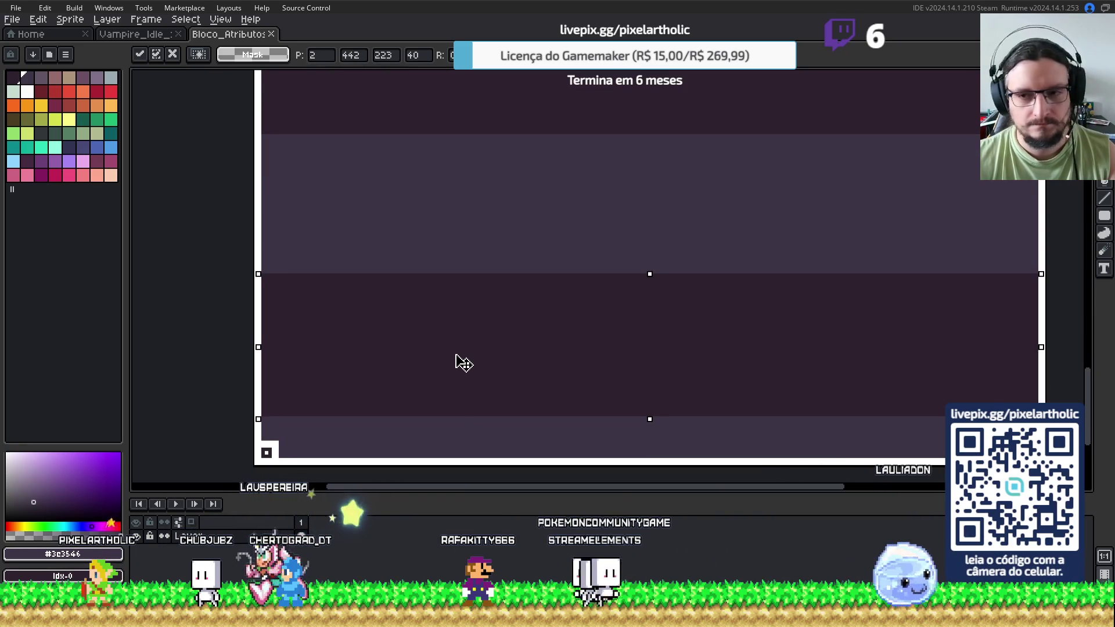
key("Return")
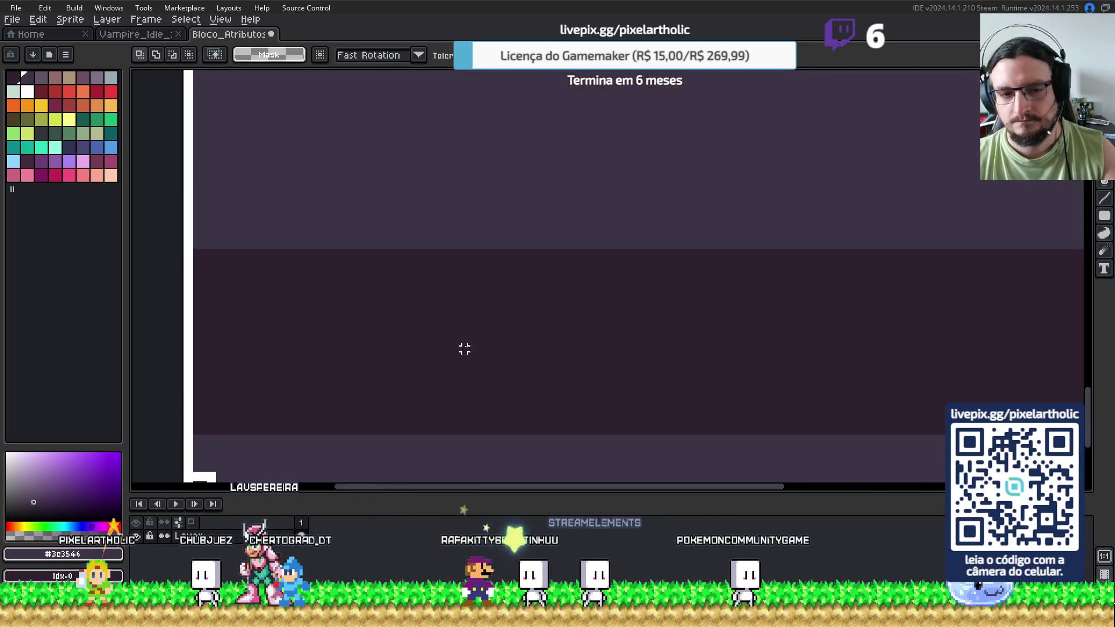
Save the Bloco_Atributos sprite and return to GameMaker
scroll(463, 349, "down", 3)
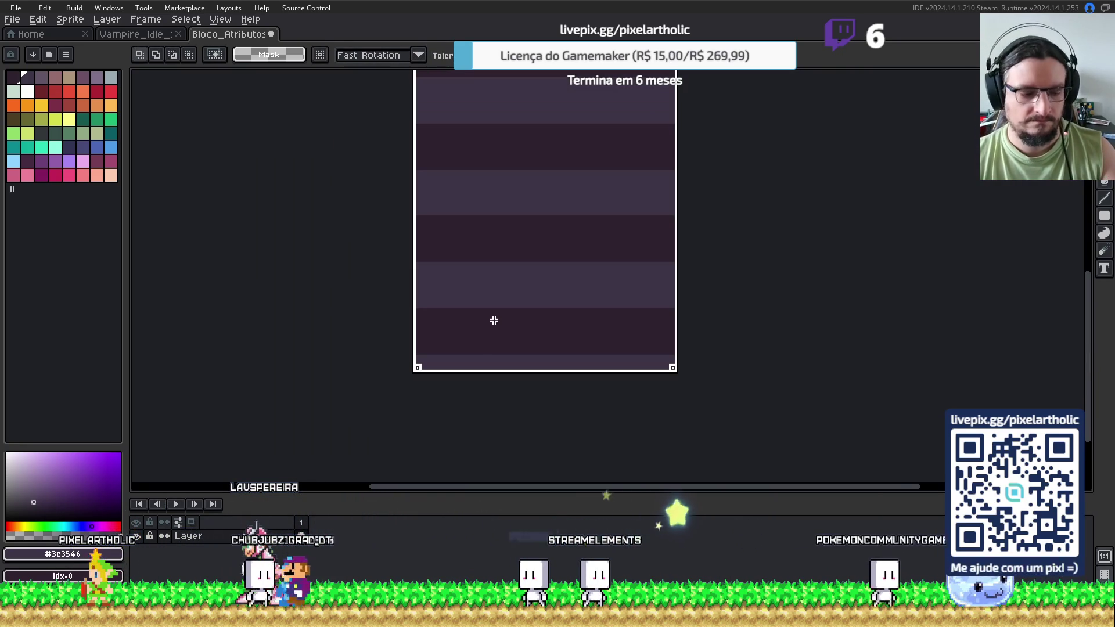
key("ctrl+s")
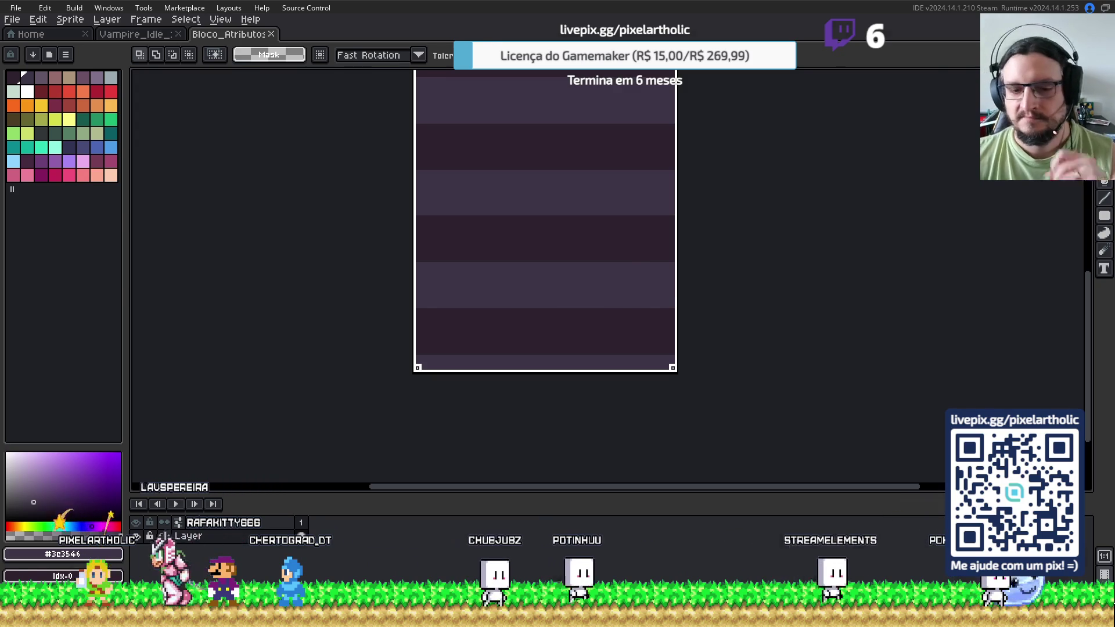
key("ctrl+Tab")
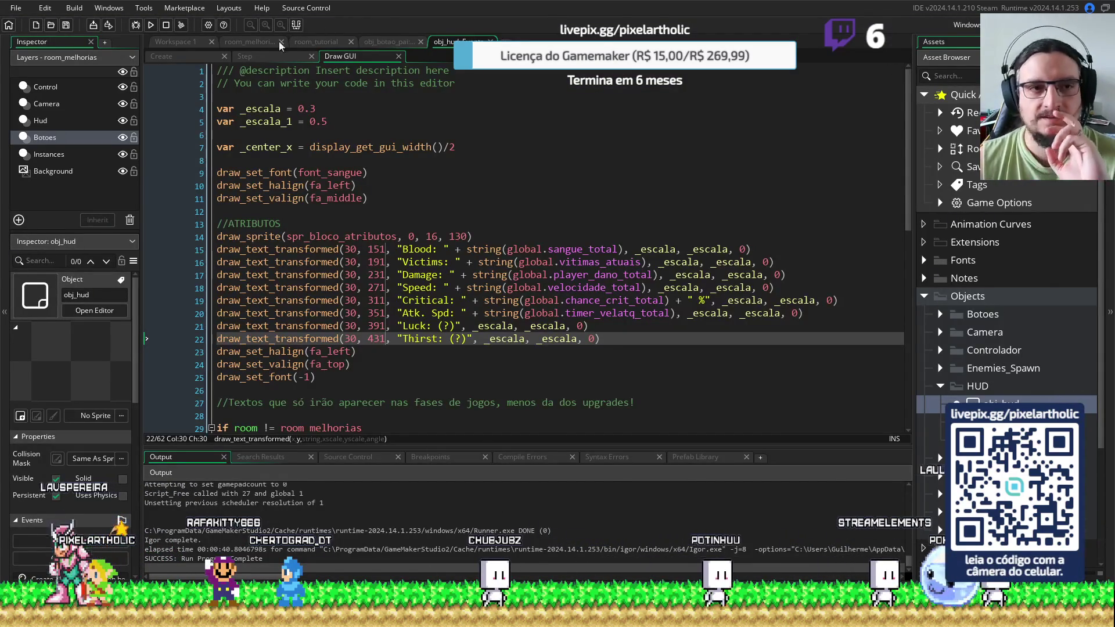
Collapse the Objects folder in the asset tree and open spr_bloco_atributos in the sprite editor
left_click(254, 42)
left_click(324, 45)
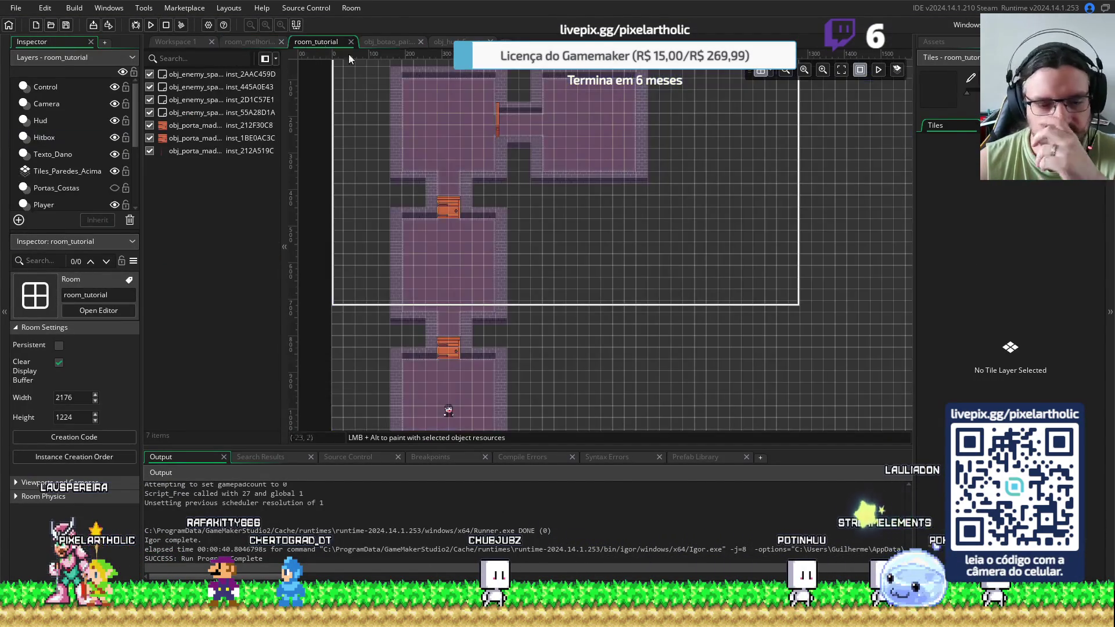
left_click(953, 43)
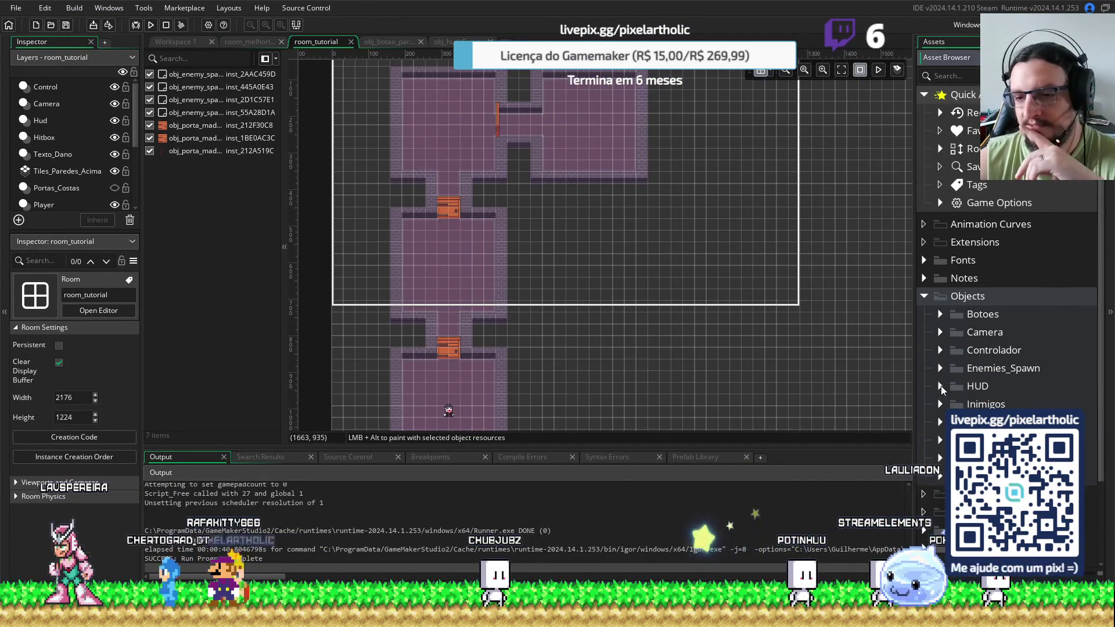
left_click(924, 296)
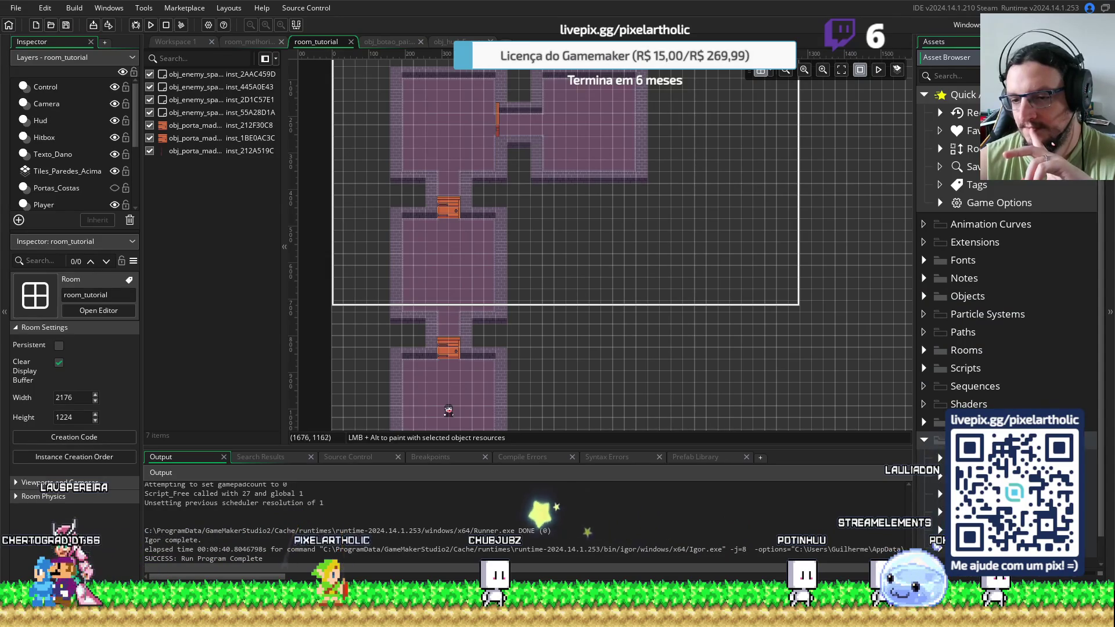
scroll(1004, 261, "down", 1)
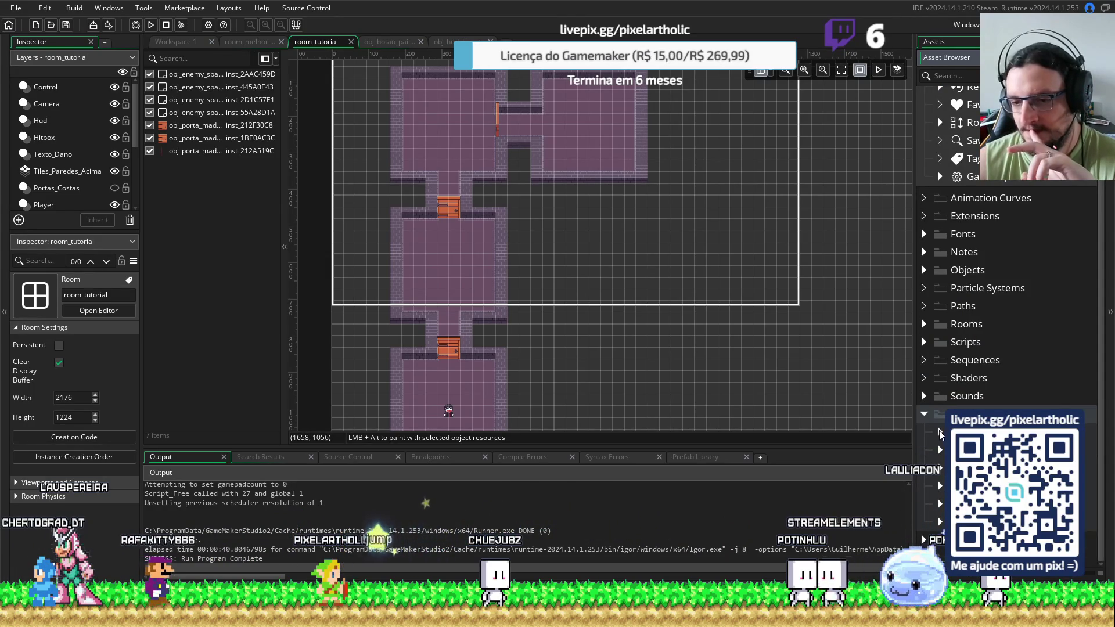
double_click(981, 450)
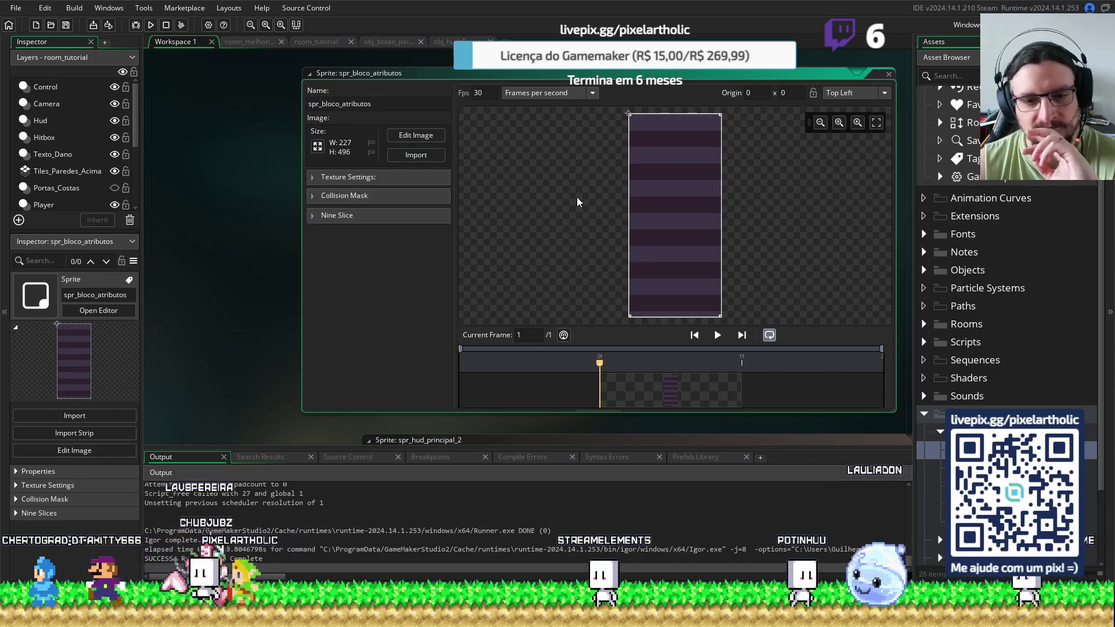
Test-run the game with the restriped panel, then collapse the Sprites folder
key("F5")
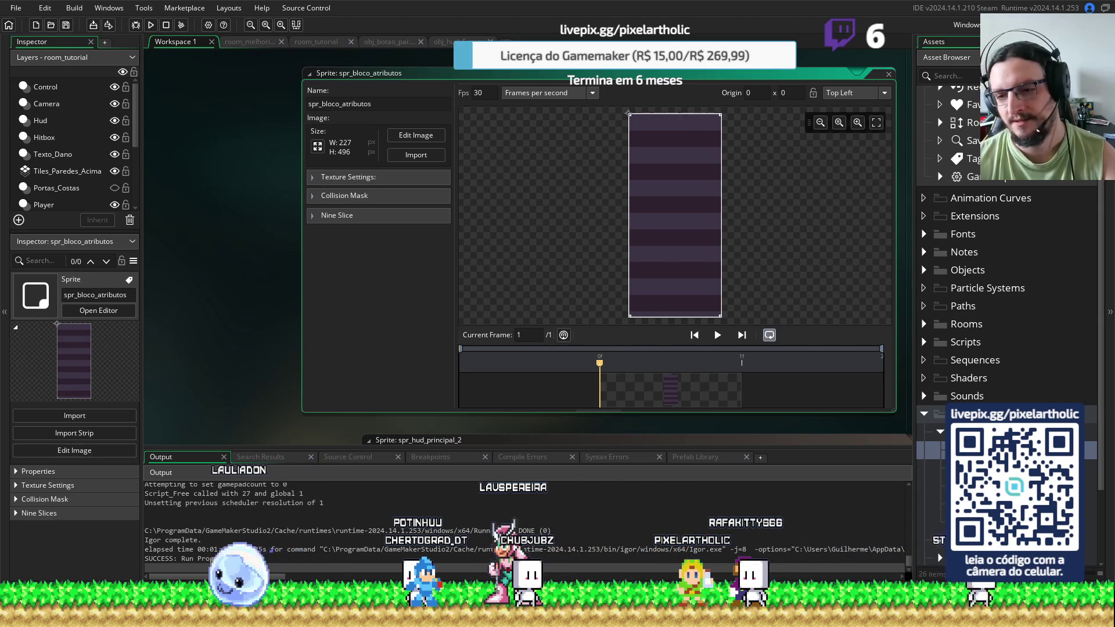
left_click(924, 413)
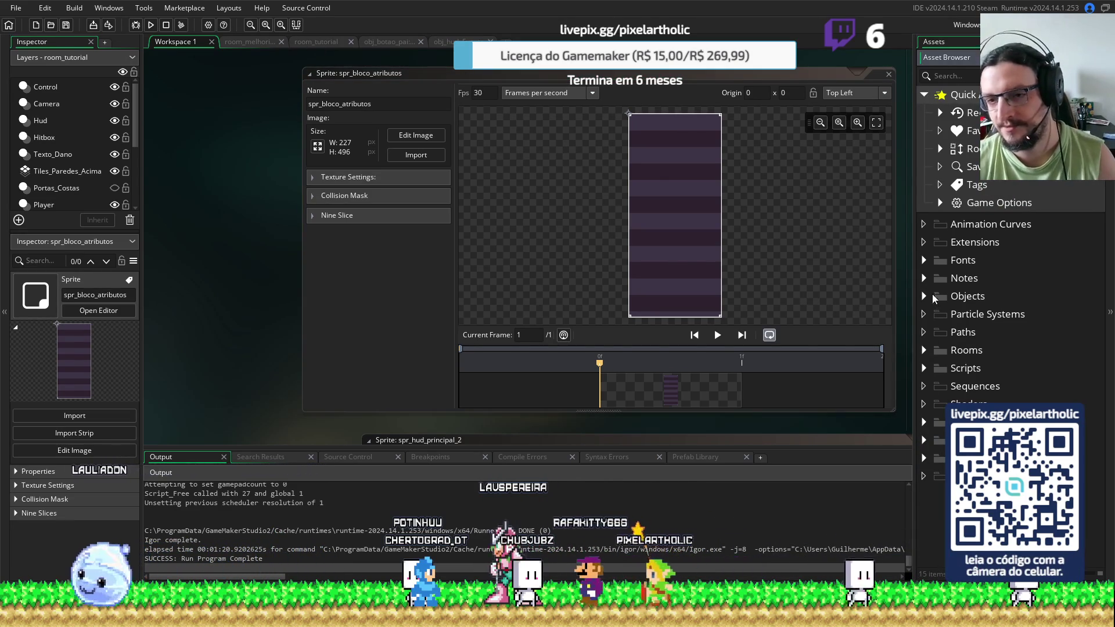
Open obj_control from Objects > Controlador and show its maximized Create event code
left_click(924, 296)
left_click(940, 350)
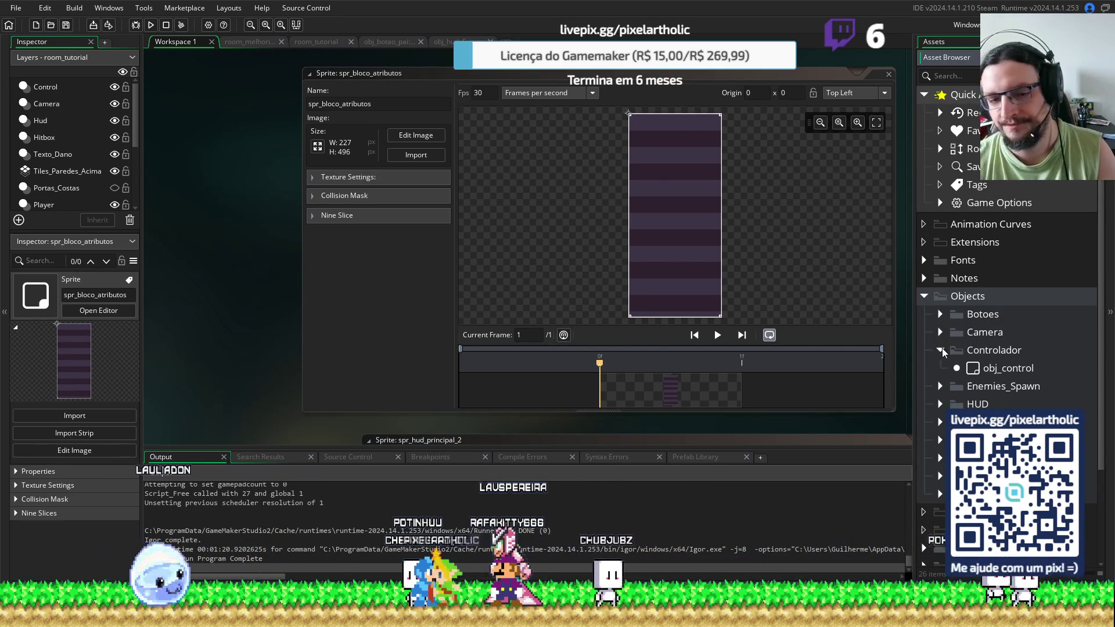
double_click(970, 370)
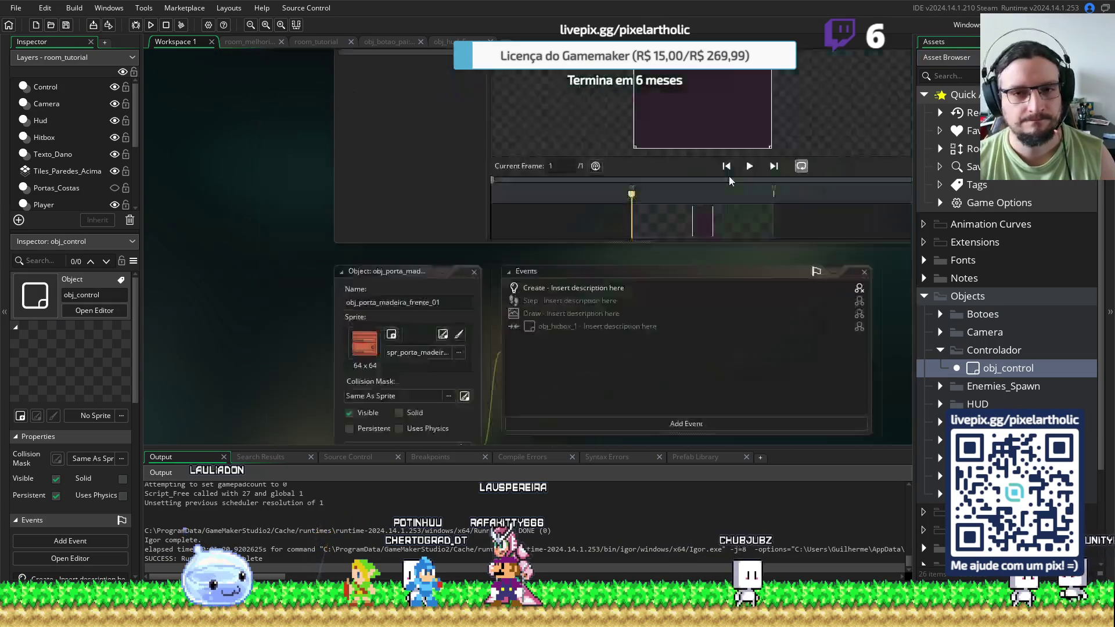
left_click(388, 134)
left_click(384, 147)
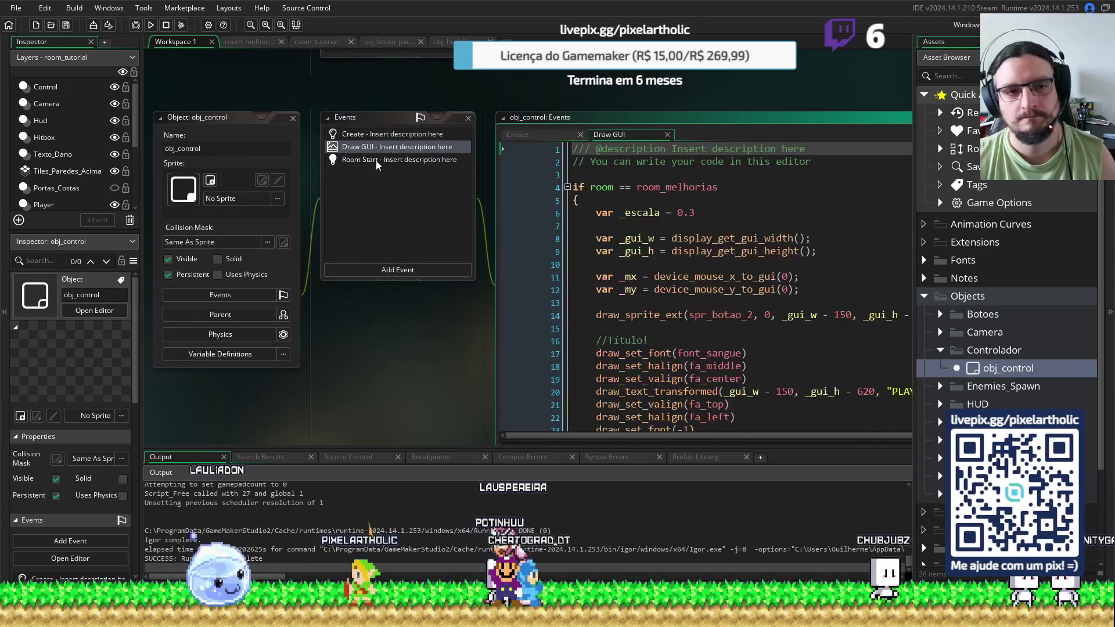
left_click(375, 160)
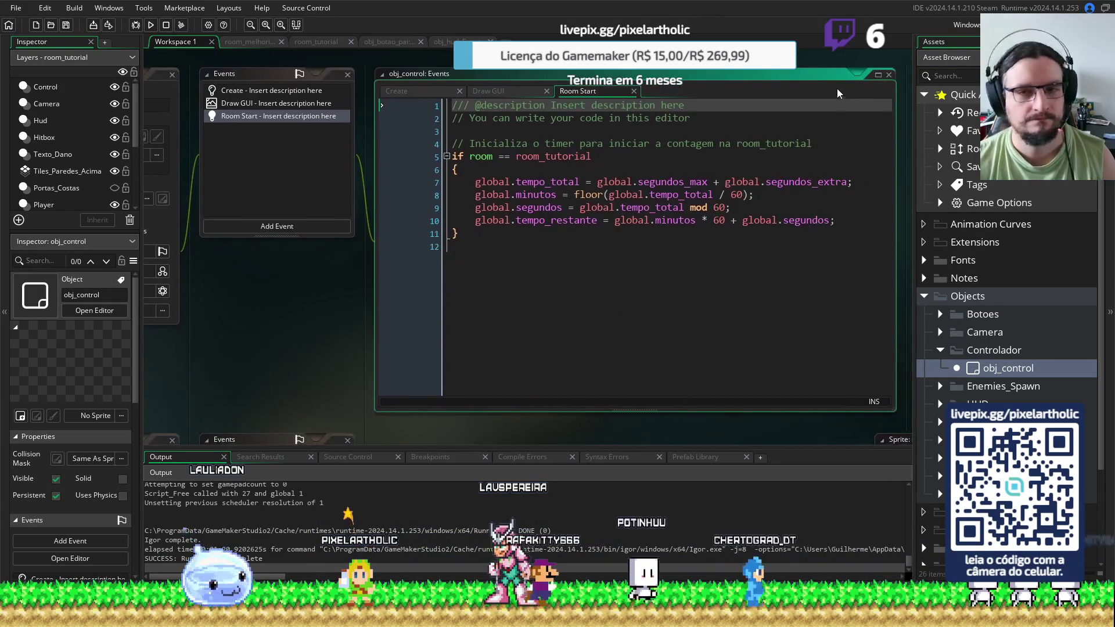
left_click(876, 75)
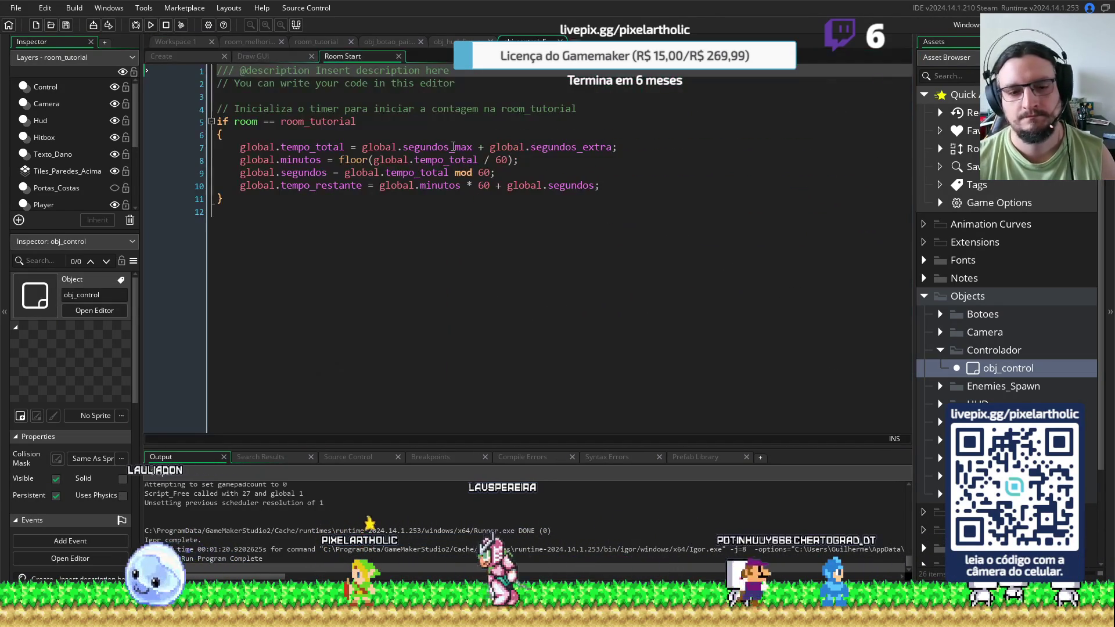
left_click(194, 56)
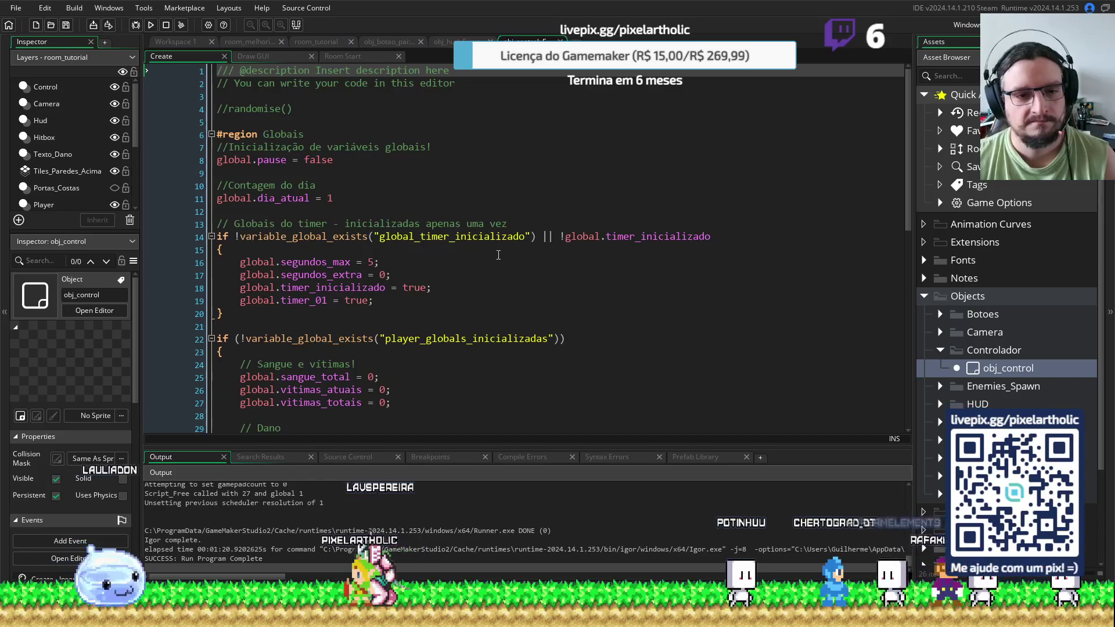
Review the player damage, crit and speed globals, then start another test run
scroll(498, 255, "down", 3)
scroll(488, 322, "down", 4)
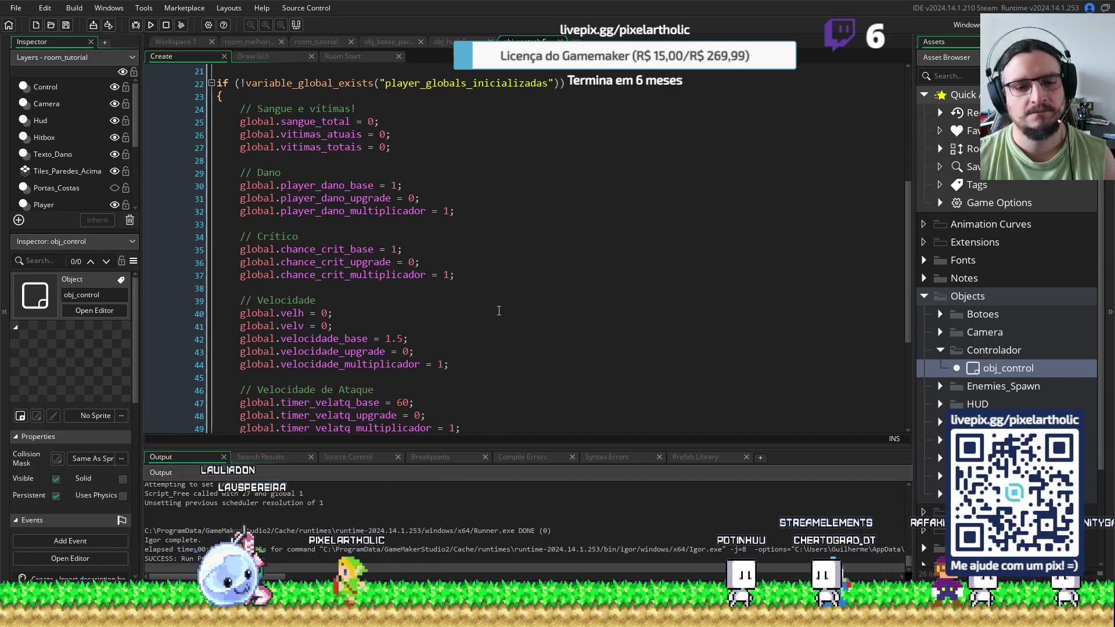
key("F5")
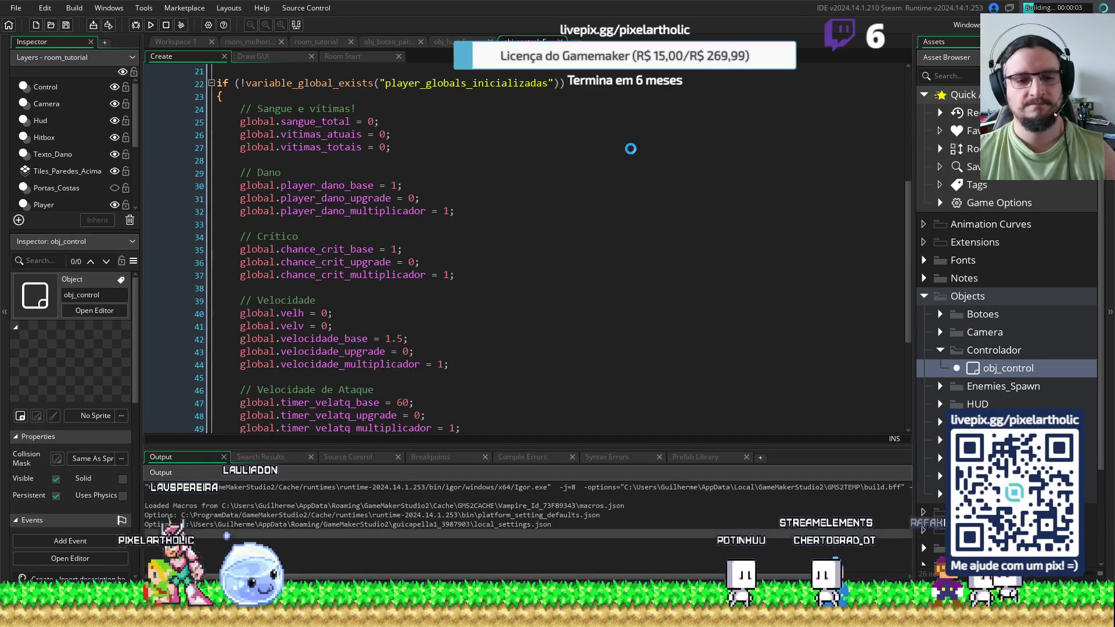
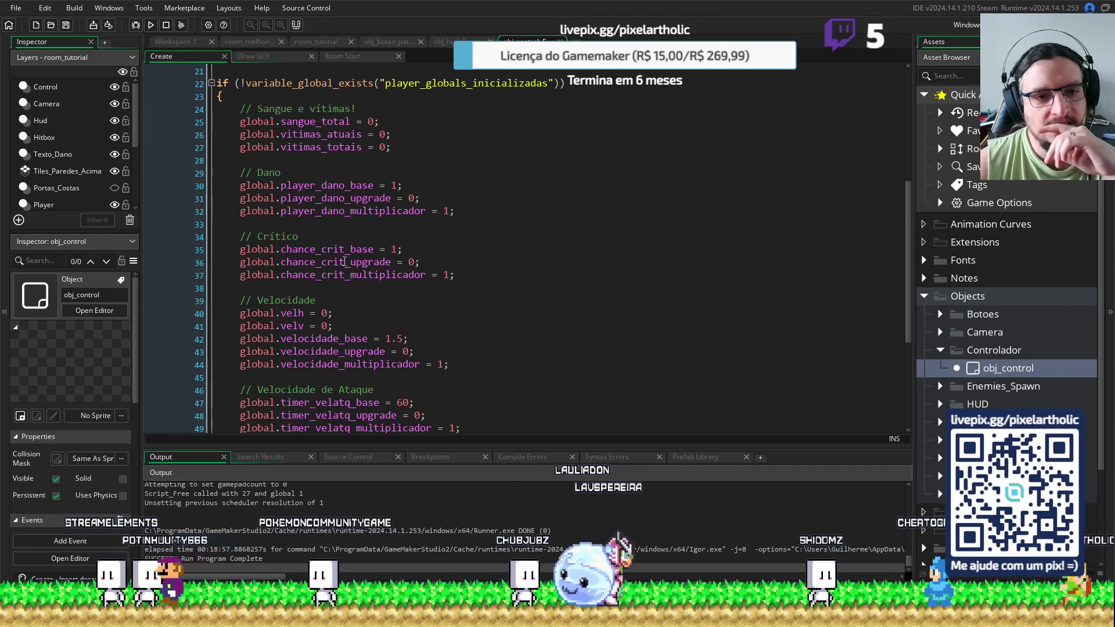
Try segundos_max 55 on line 16 of obj_control's Create code and test-run the game
scroll(374, 118, "up", 3)
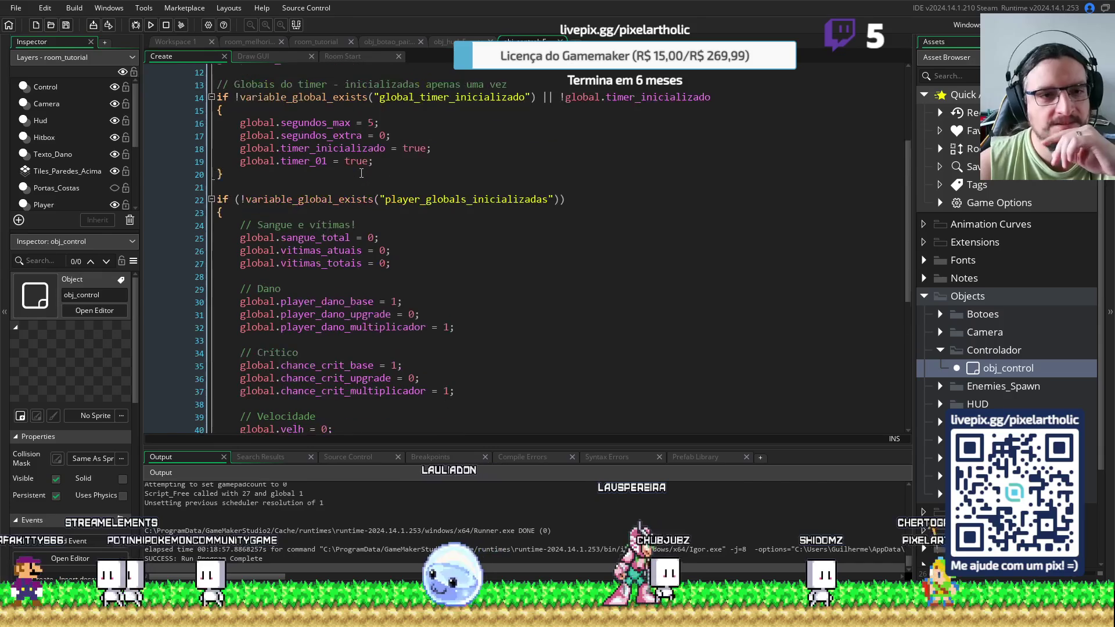
left_click(376, 120)
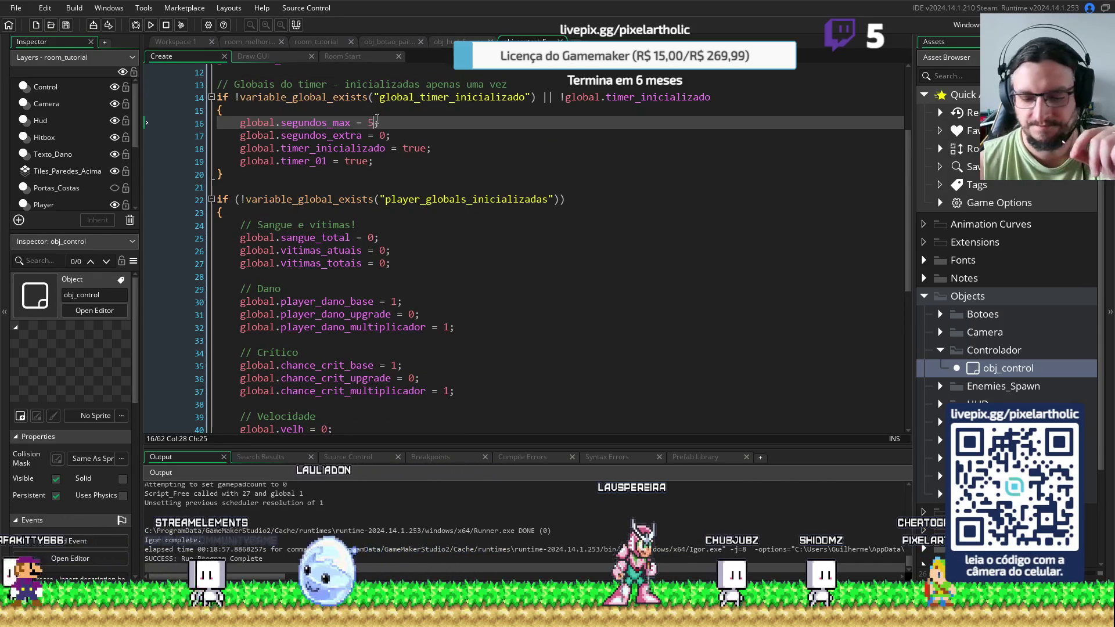
type("55")
key("F5")
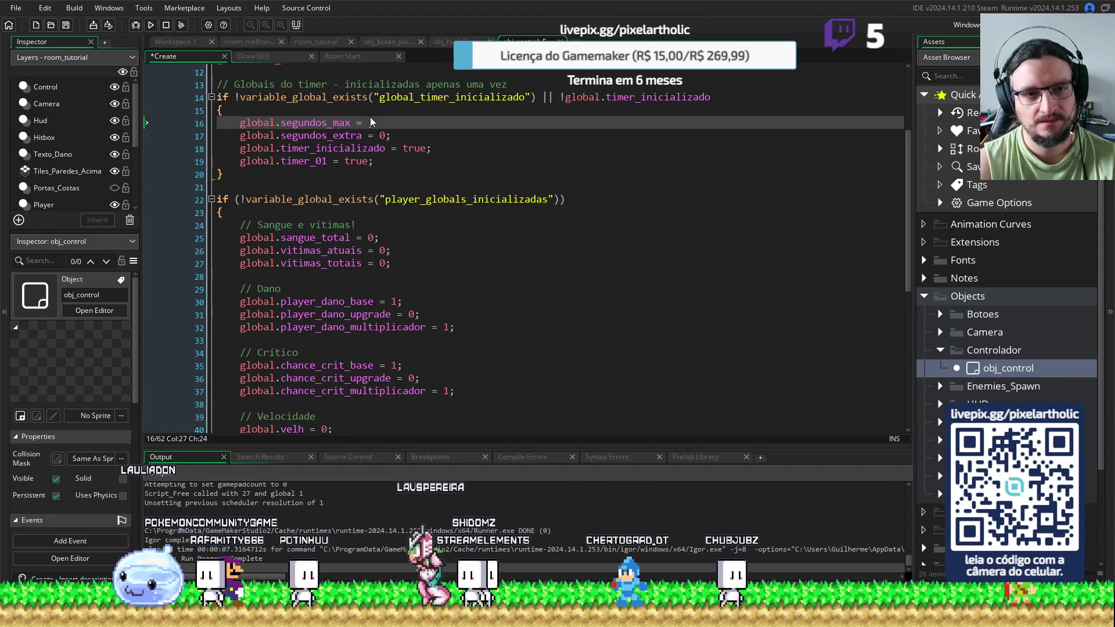
type("1")
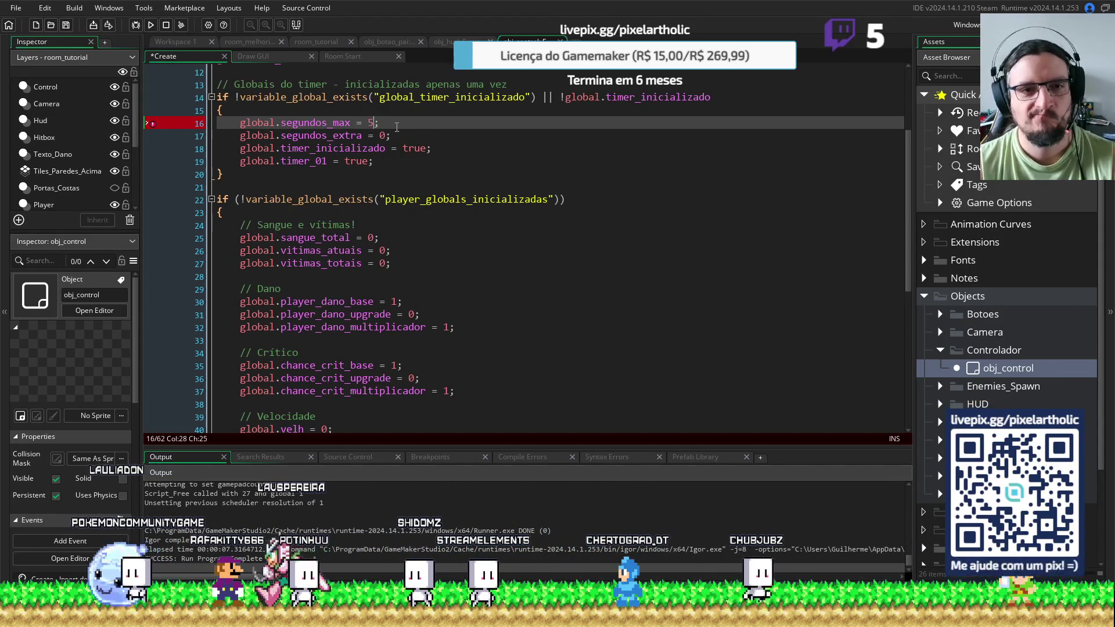
type(";")
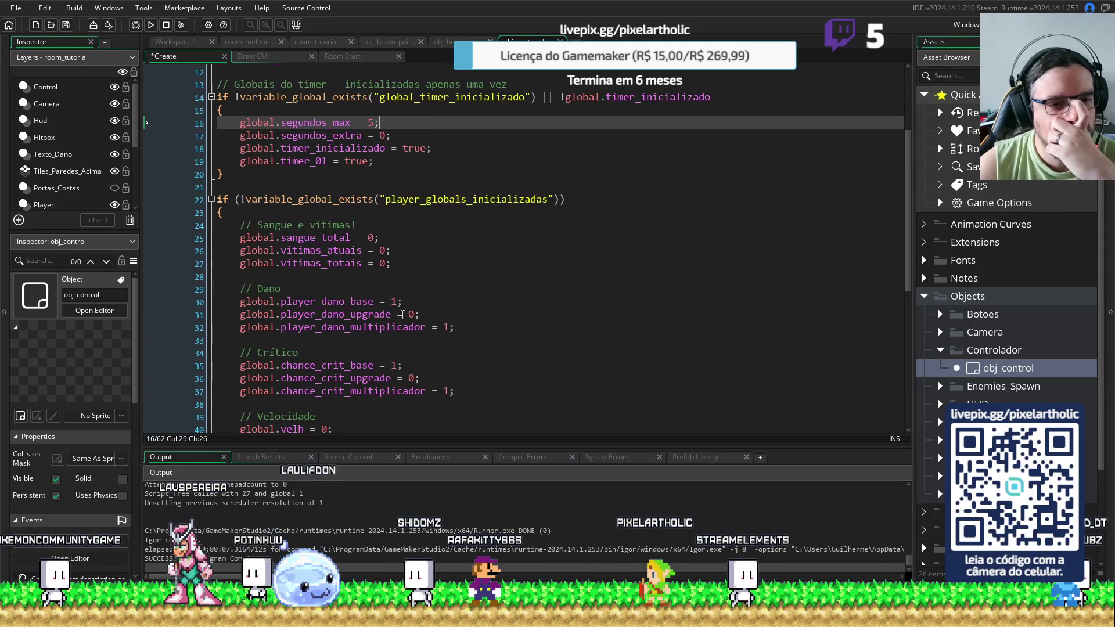
Toggle the randomise() line's comment, then switch over to Aseprite
scroll(432, 303, "down", 5)
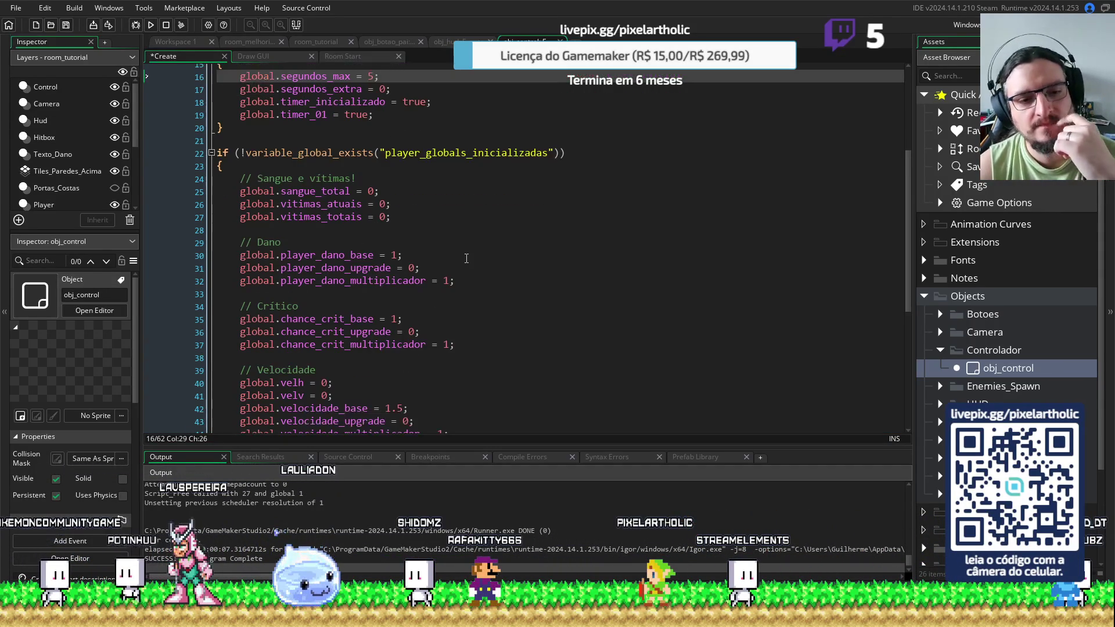
scroll(468, 255, "up", 9)
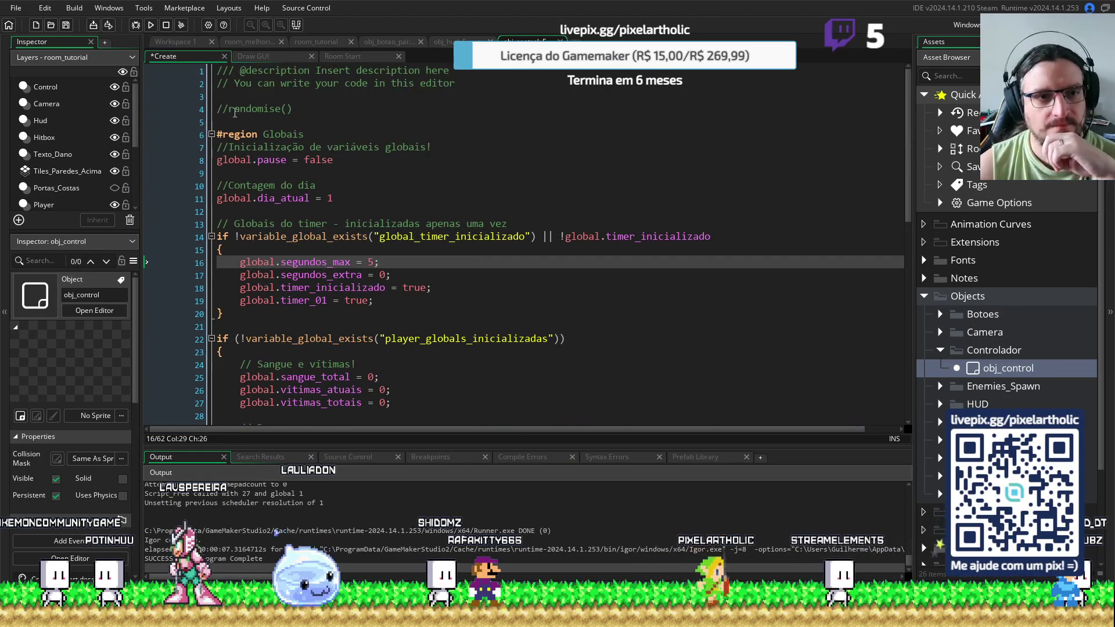
left_click(196, 109)
key("Delete")
key("Delete")
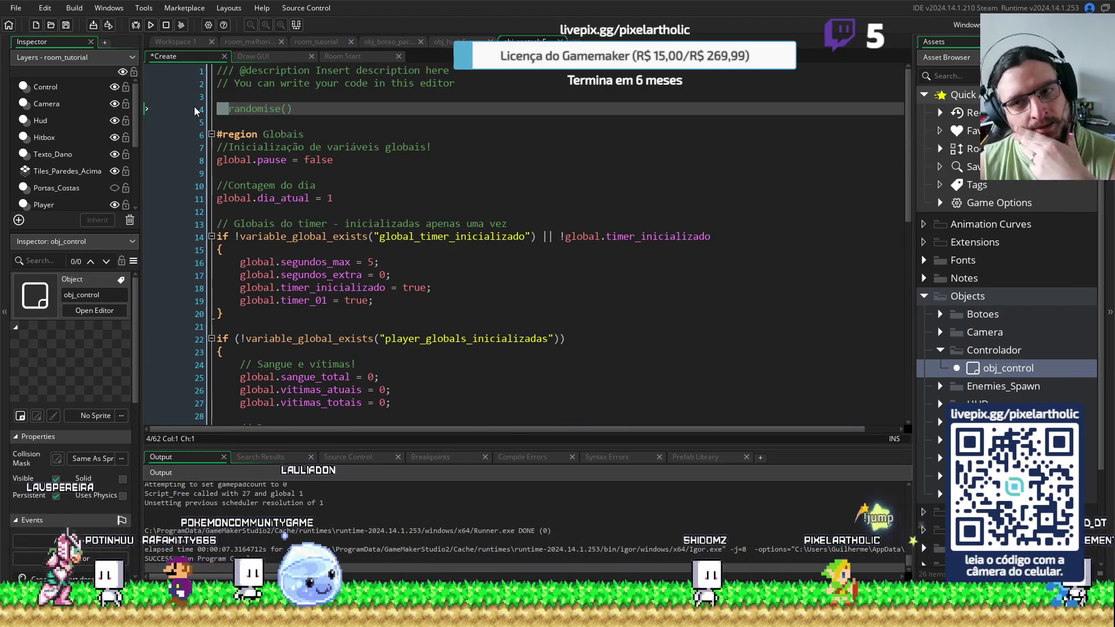
left_click(508, 174)
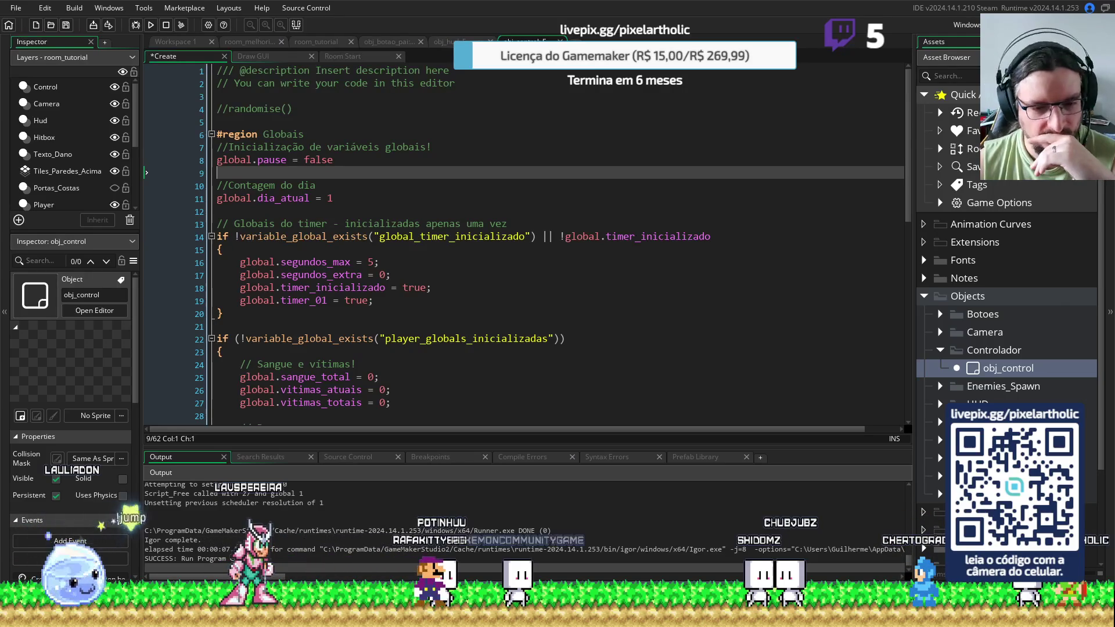
key("alt+Tab")
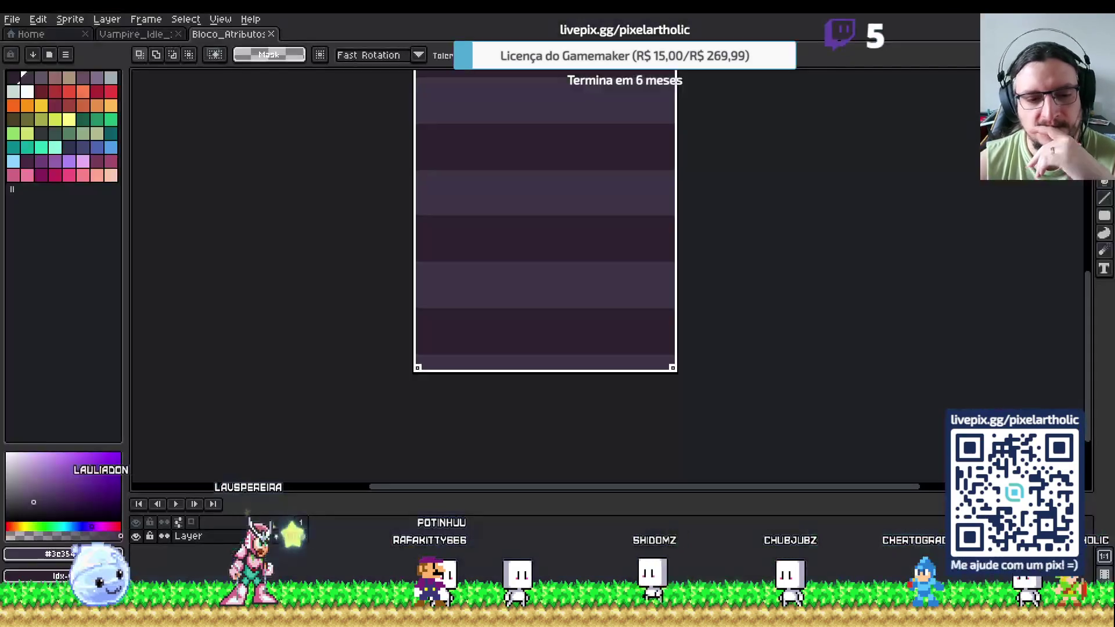
Close the Bloco_Atributos tab in Aseprite and return to GameMaker's room_melhorias room
left_click(272, 33)
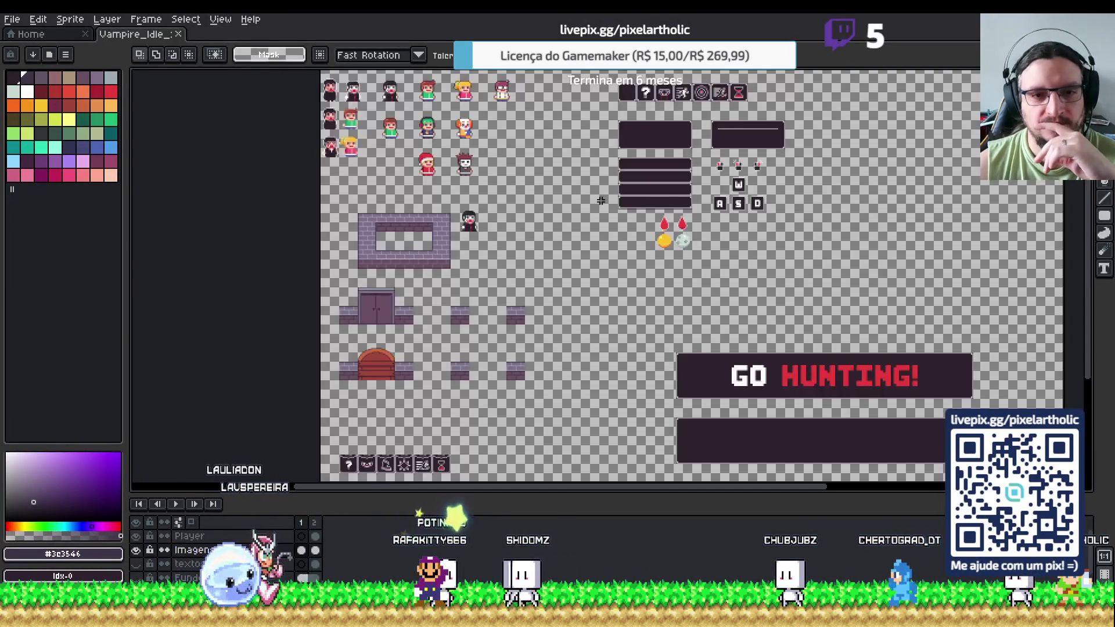
scroll(522, 250, "up", 2)
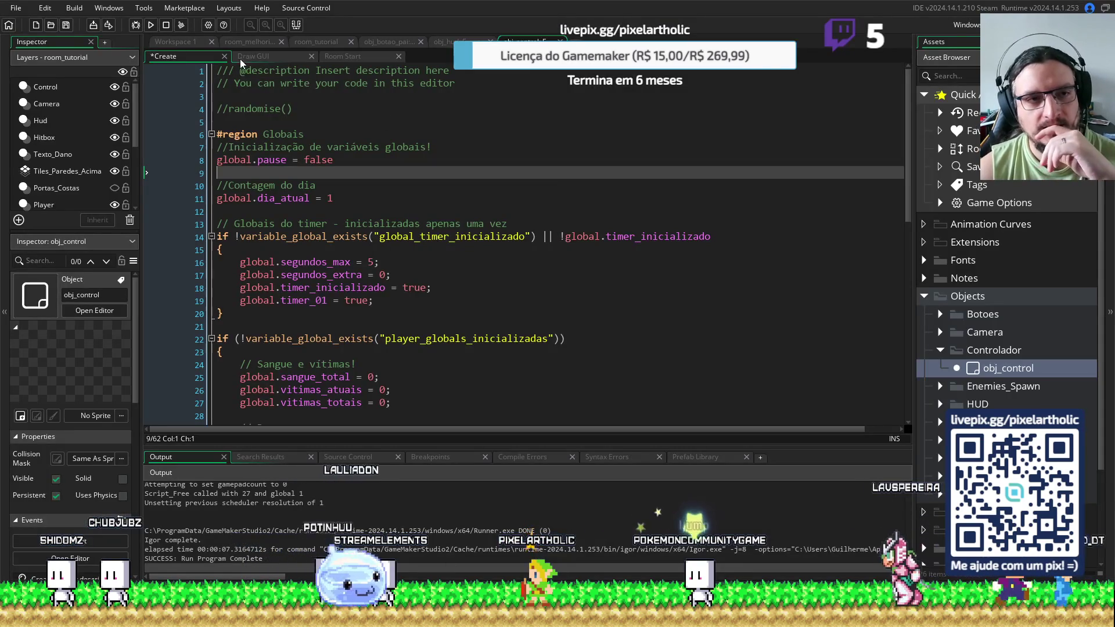
left_click(245, 40)
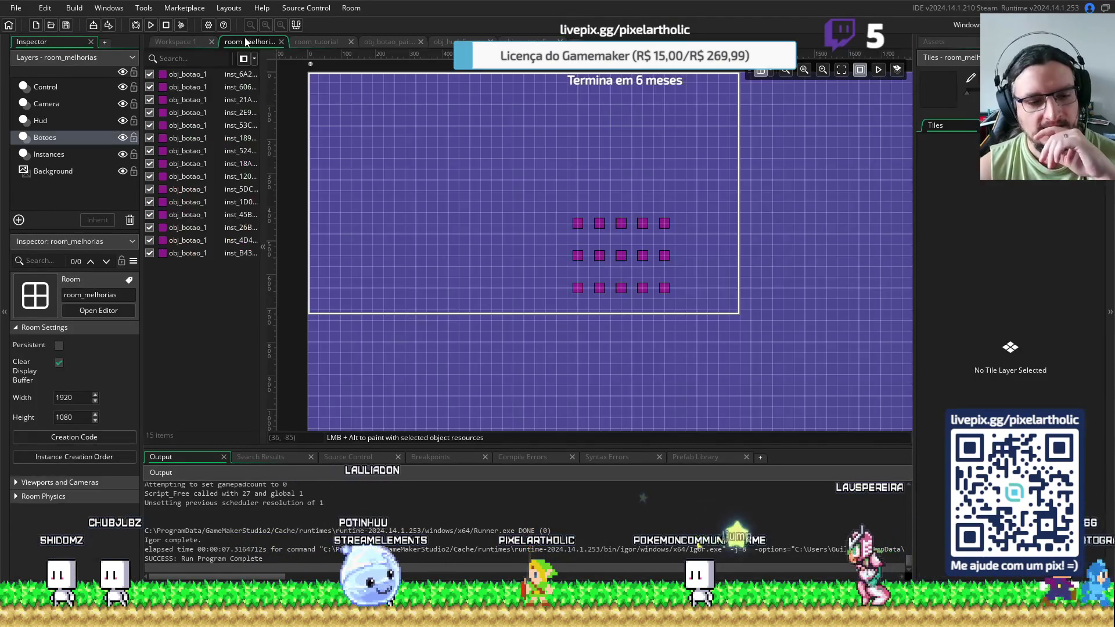
Open room_tutorial, test-run the game, then collapse Controlador and Objects and expand Notes
left_click(319, 43)
key("F5")
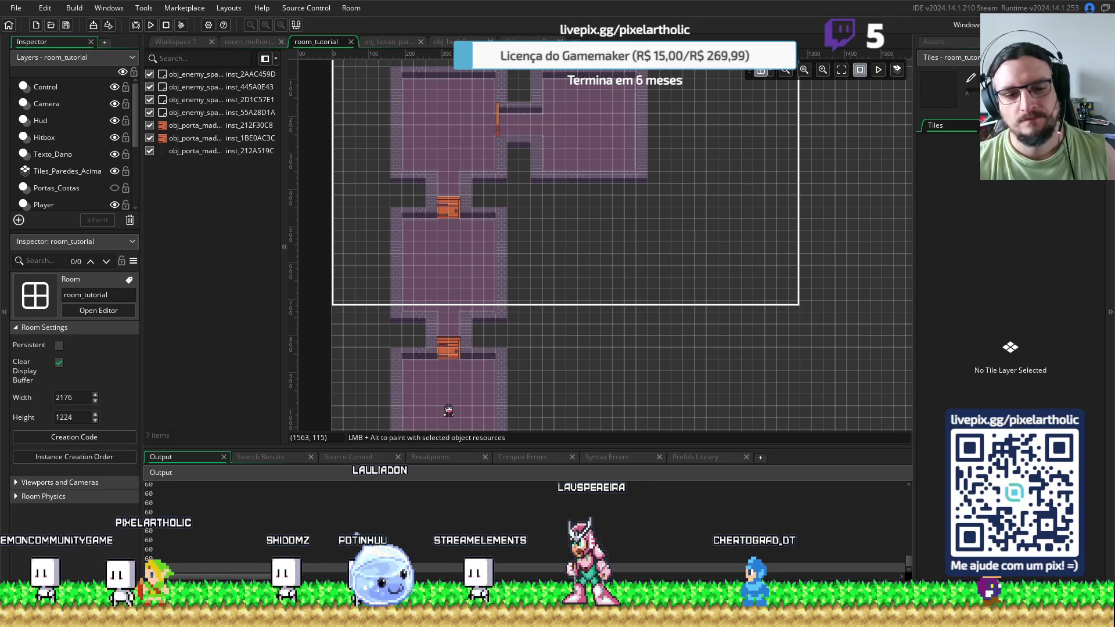
left_click(950, 43)
left_click(940, 351)
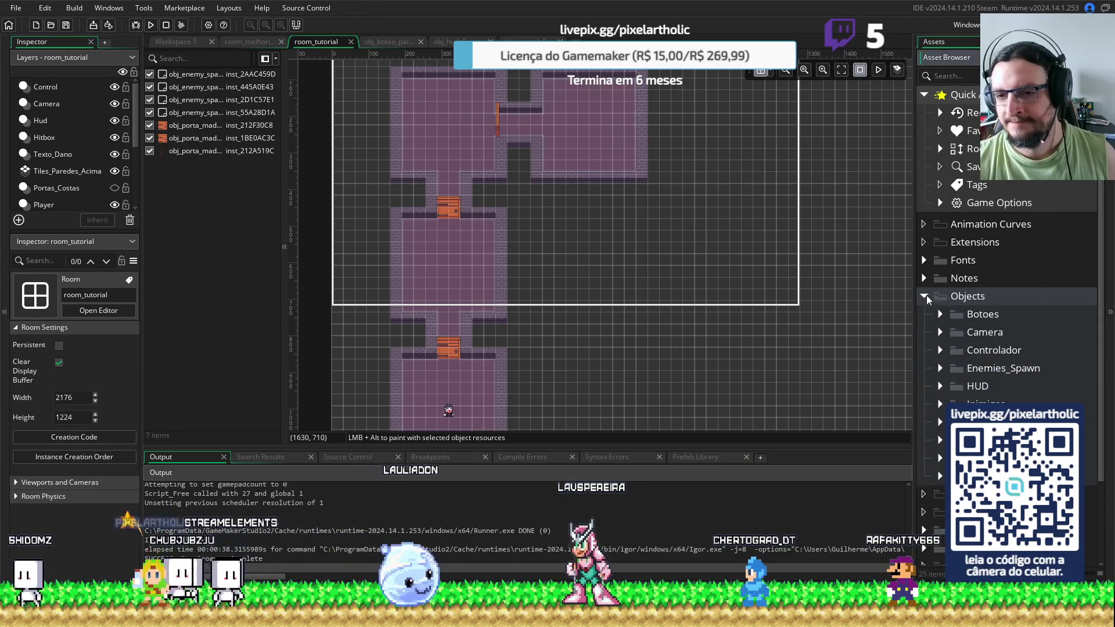
left_click(923, 297)
left_click(923, 278)
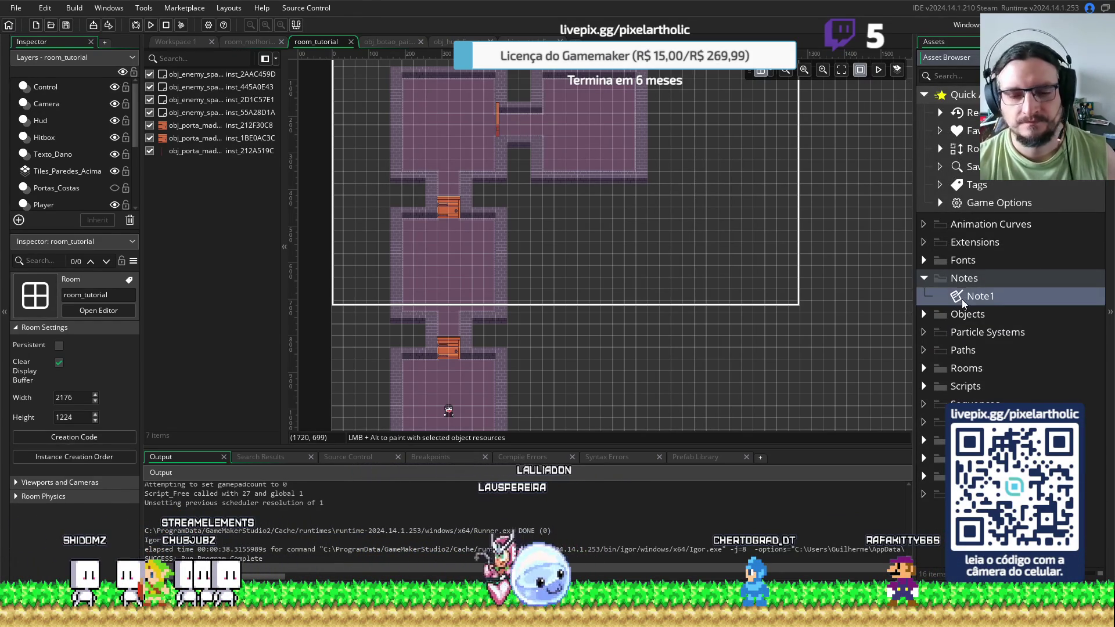
Open Note1 maximised and append '- OK!' to the first two to-do items
double_click(967, 297)
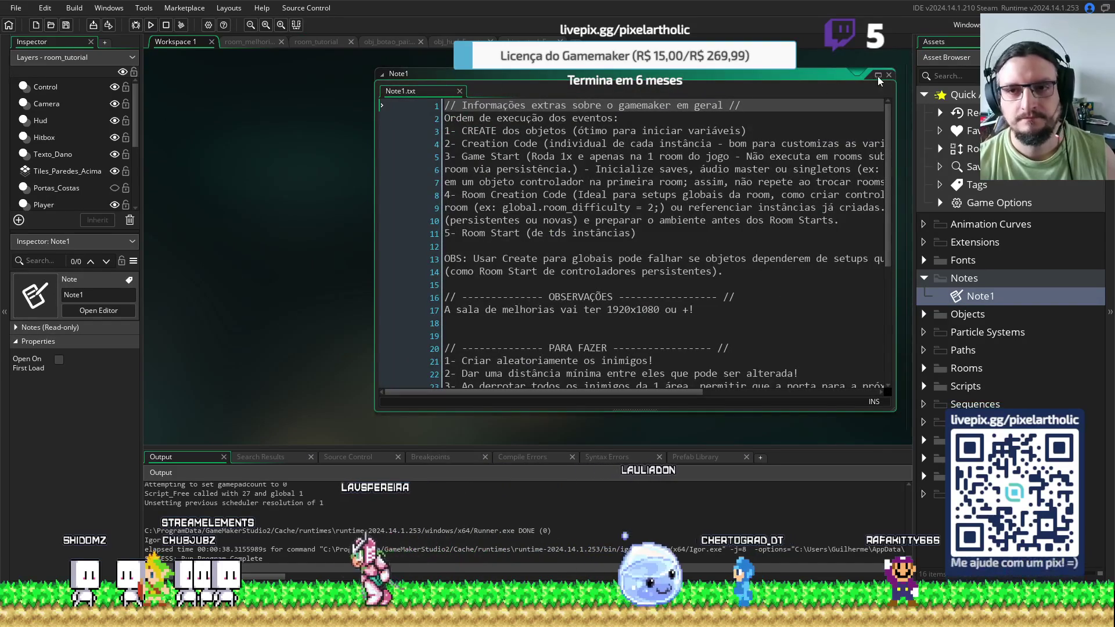
double_click(530, 87)
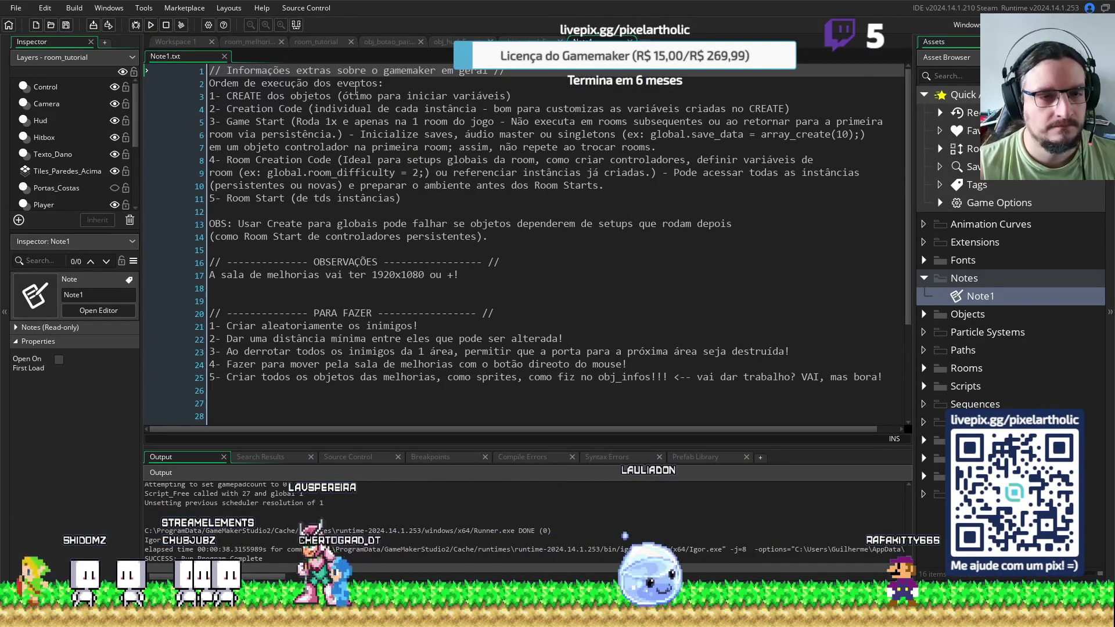
scroll(389, 248, "down", 2)
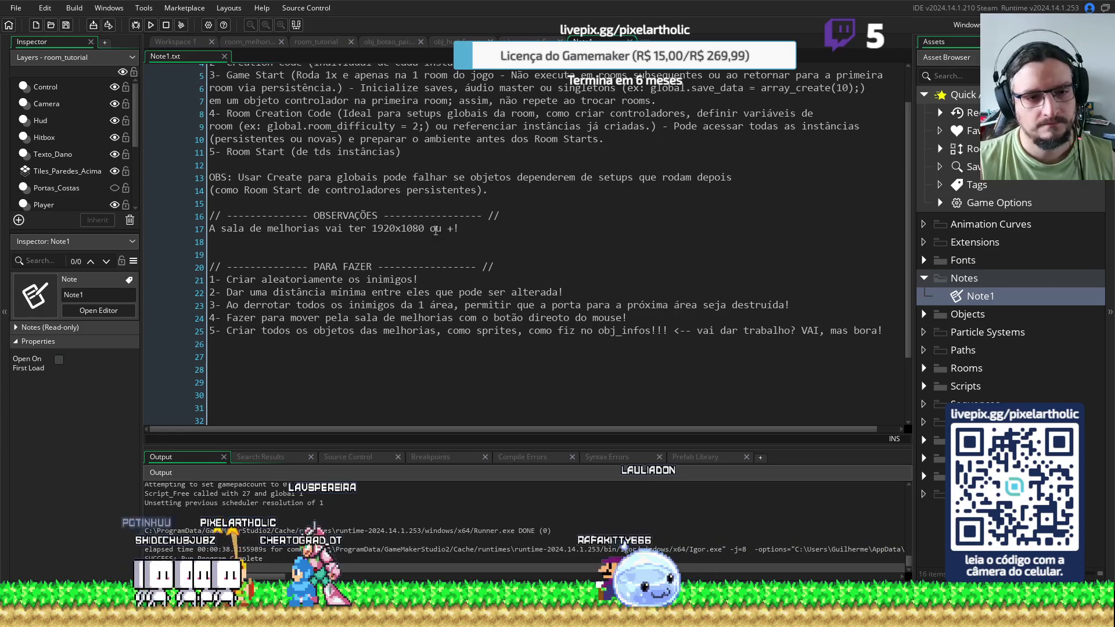
left_click(449, 276)
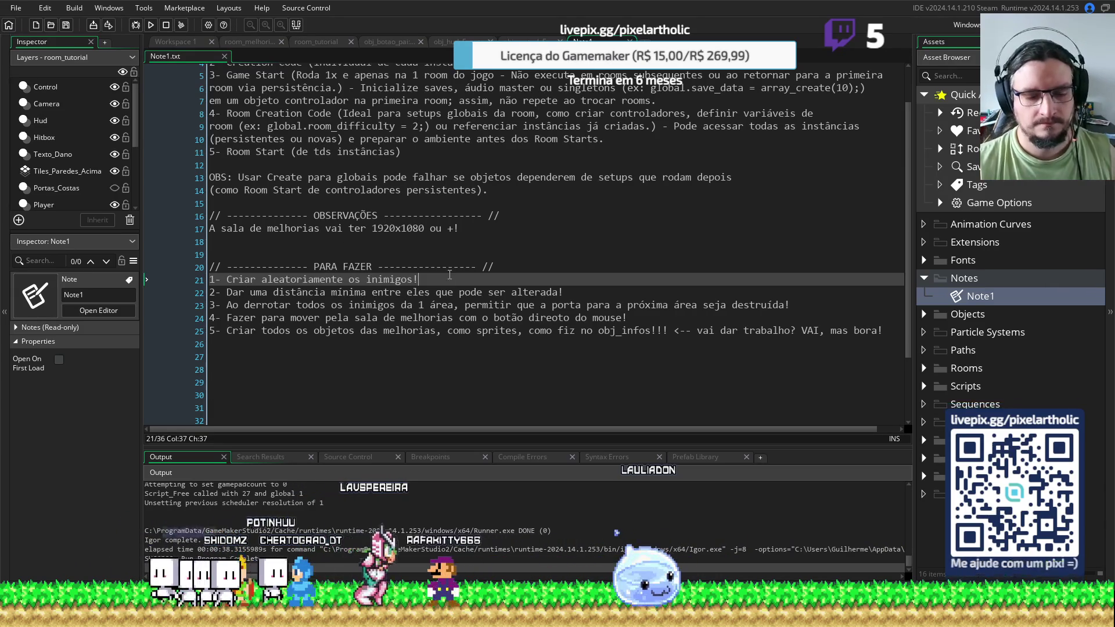
type(" - OK!")
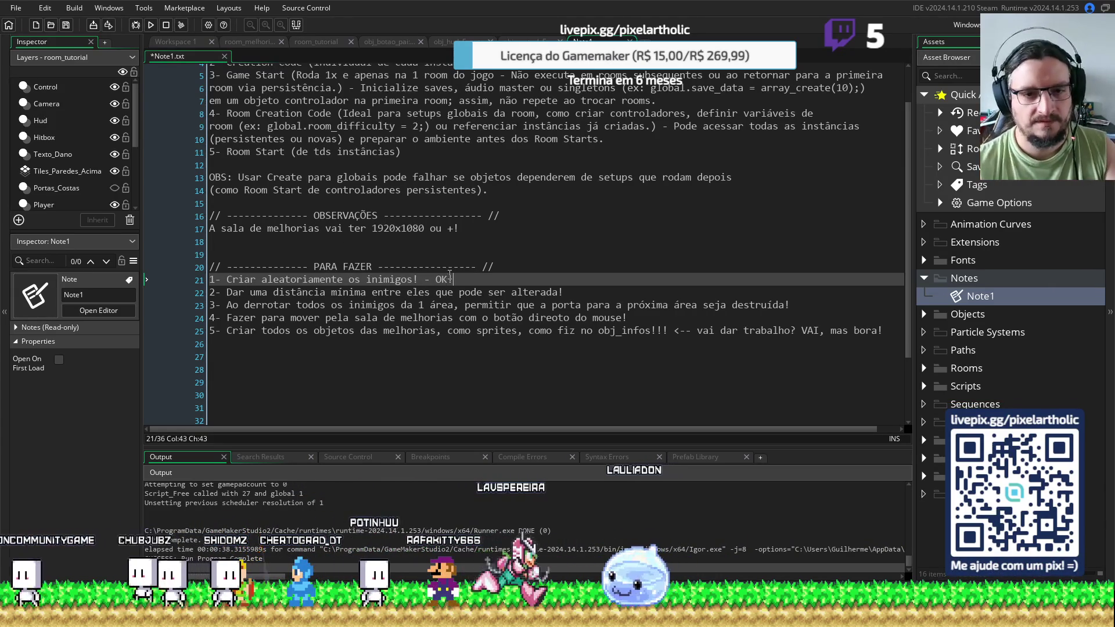
left_click(577, 293)
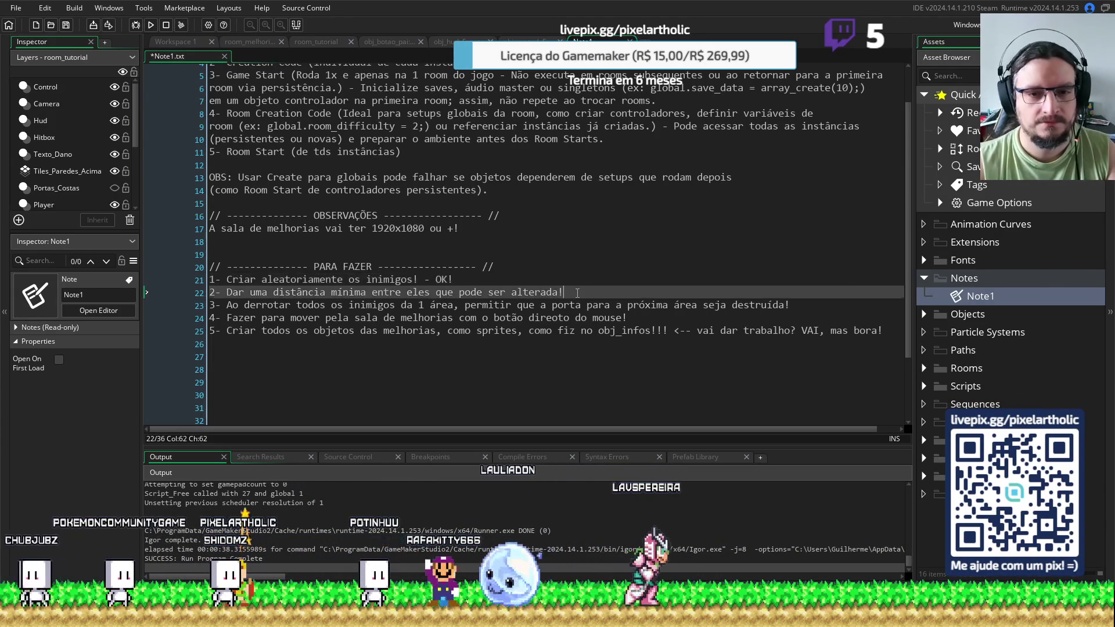
type(" - OK!")
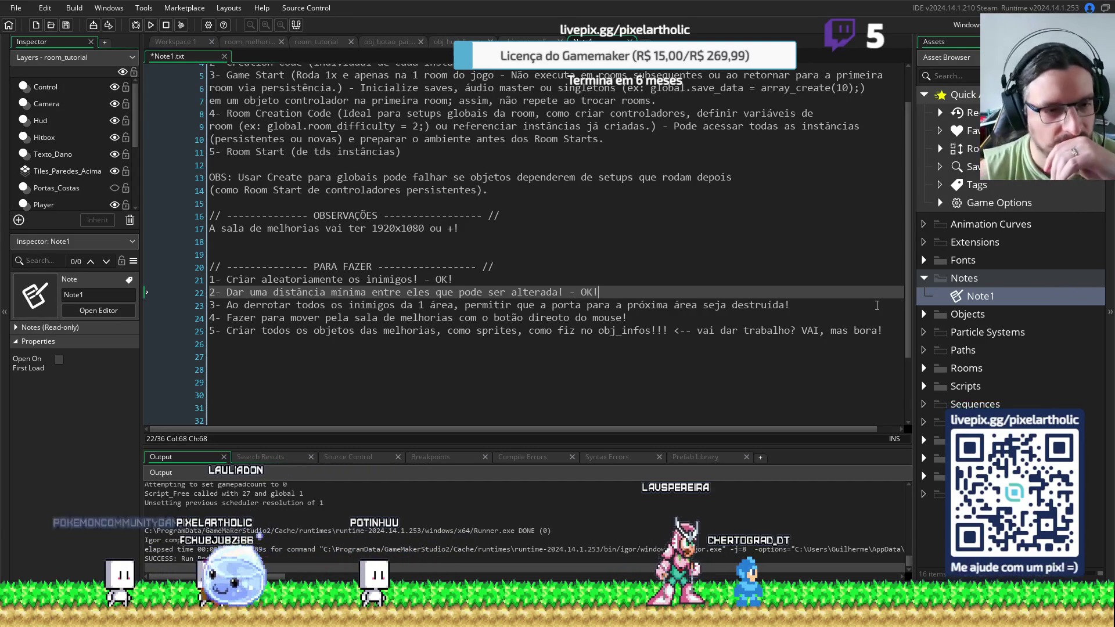
Correct the word 'direito' in the to-do list, save the note, and return to room_melhorias
left_click(830, 305)
type("- OK!")
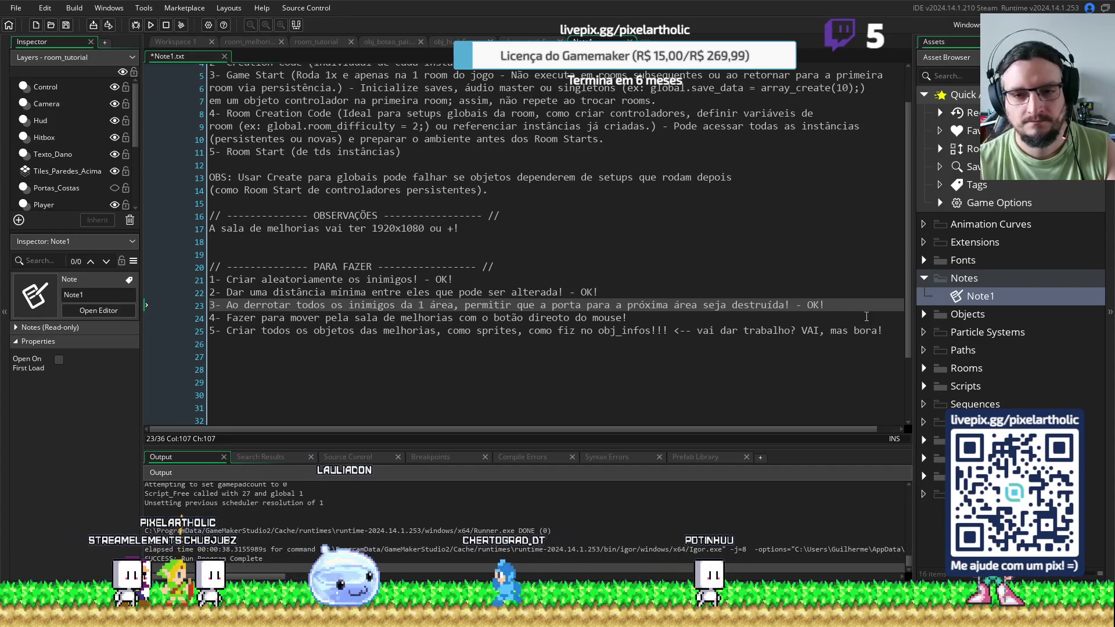
left_click(636, 318)
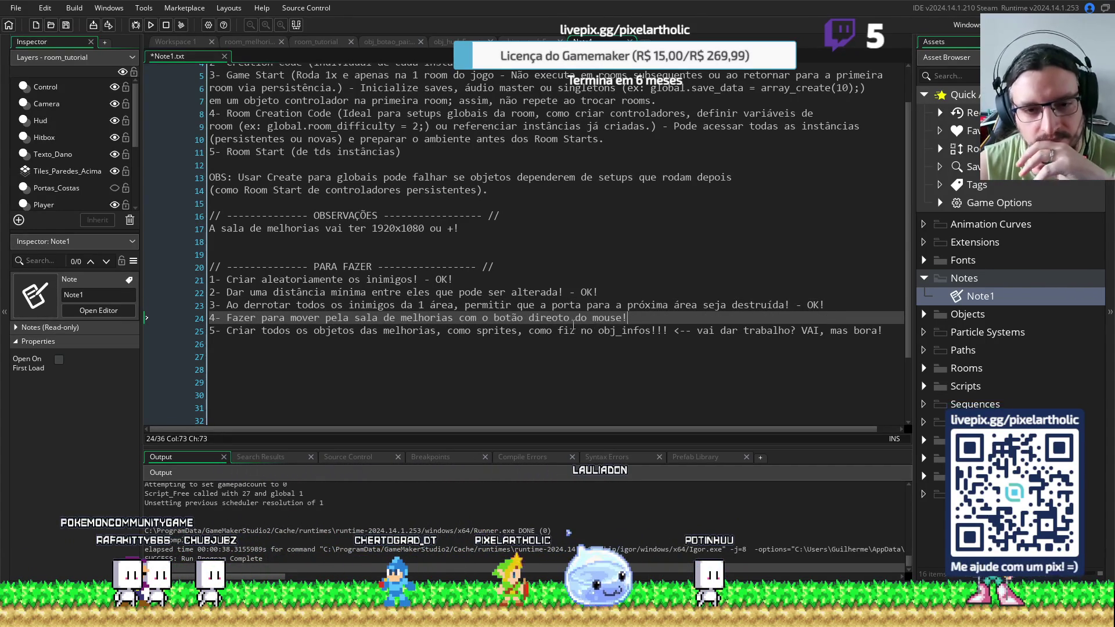
key("Delete")
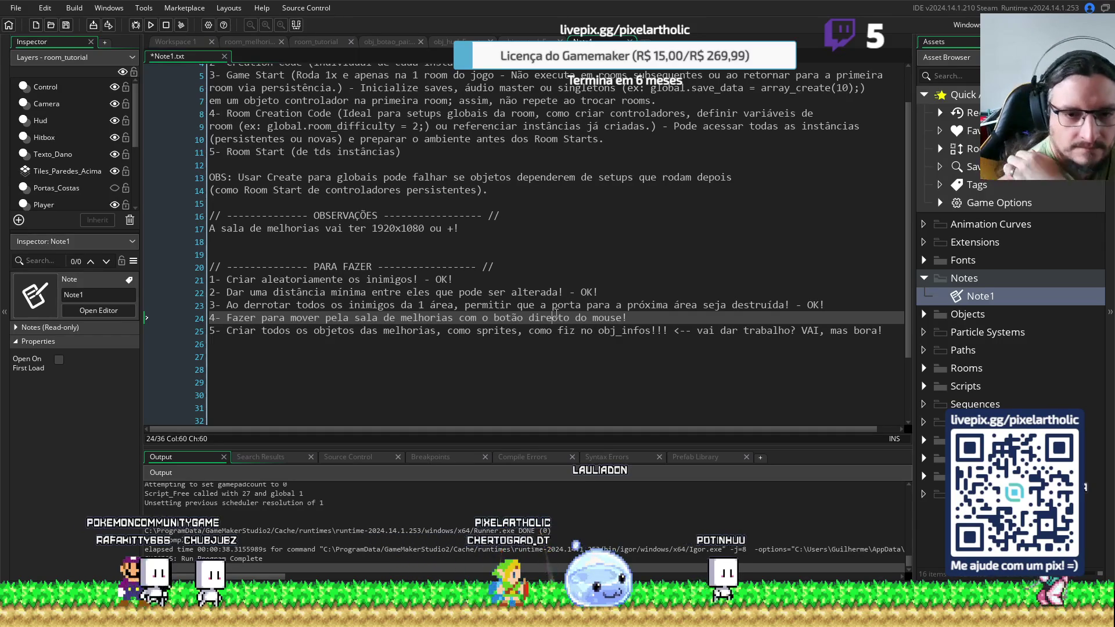
type("i")
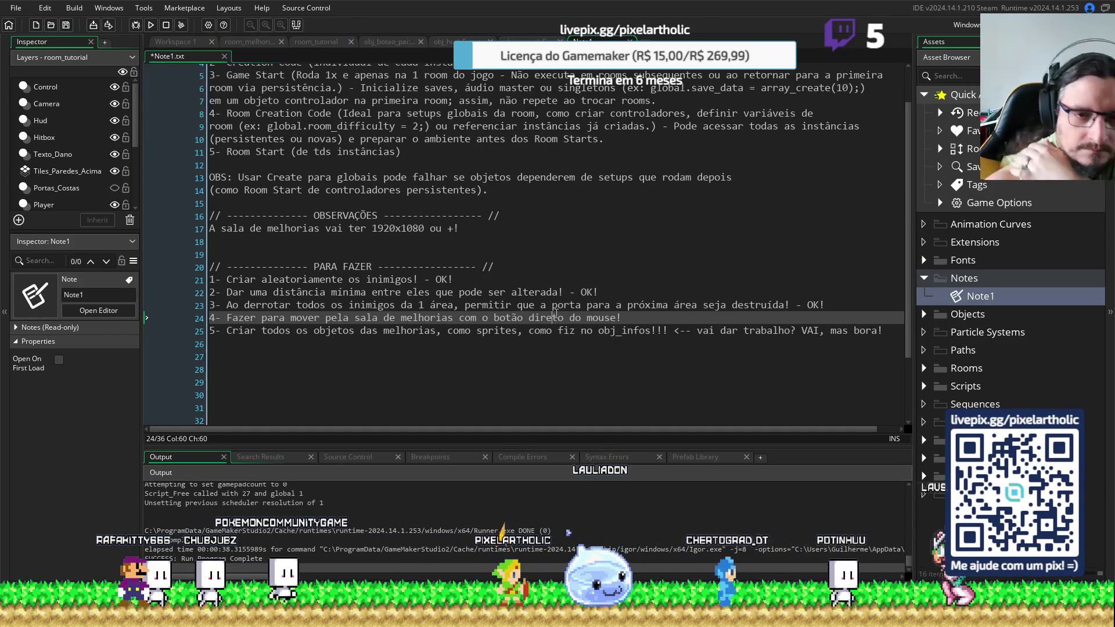
key("ctrl+s")
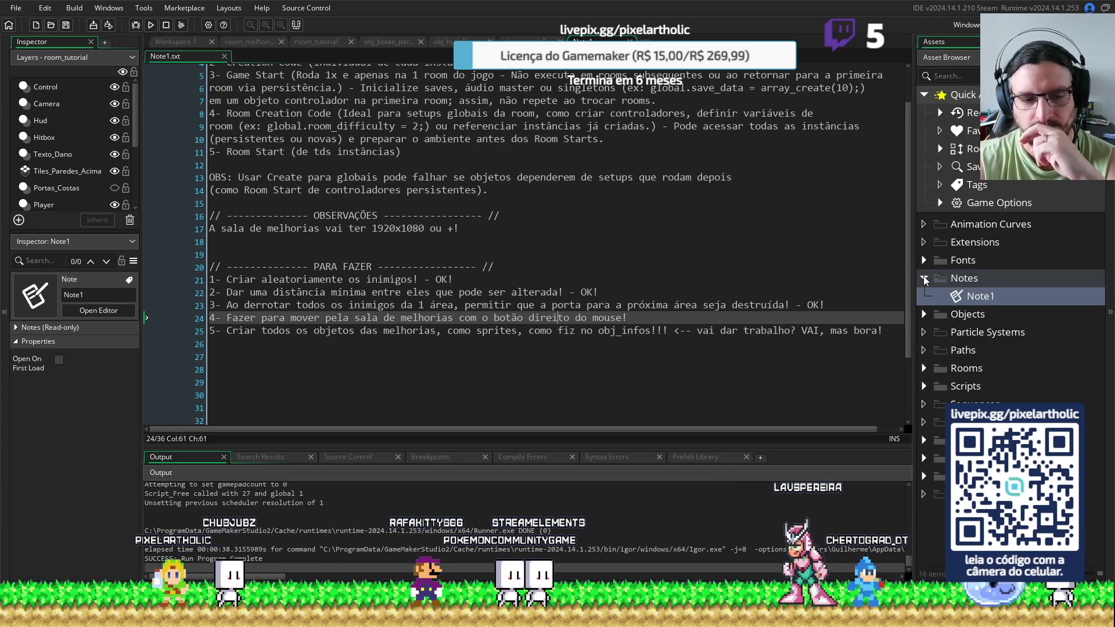
left_click(924, 278)
left_click(250, 41)
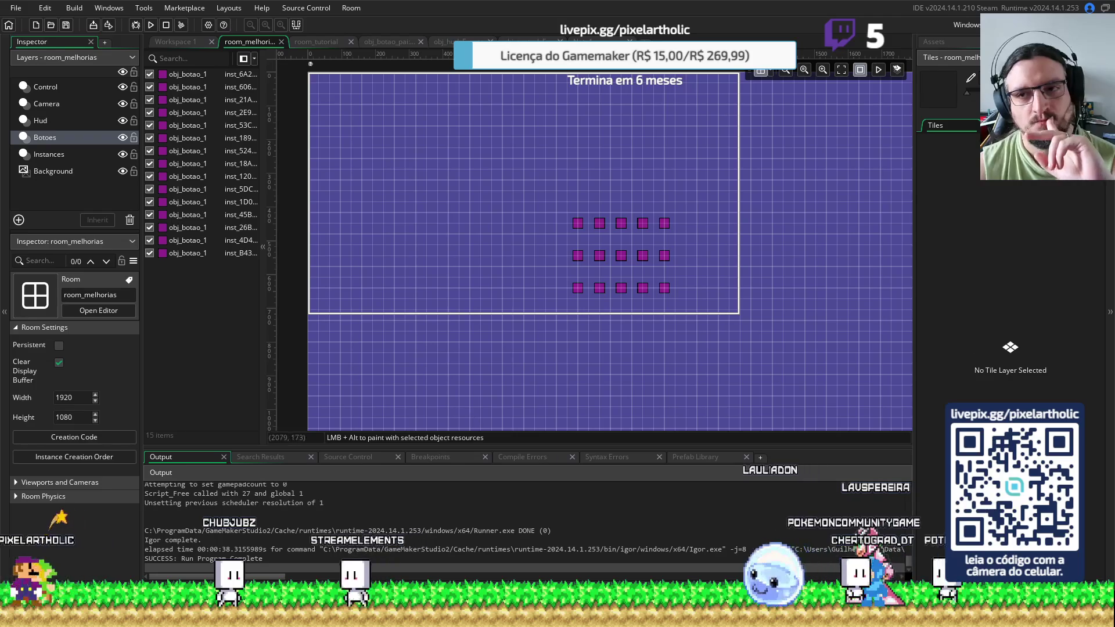
left_click(939, 42)
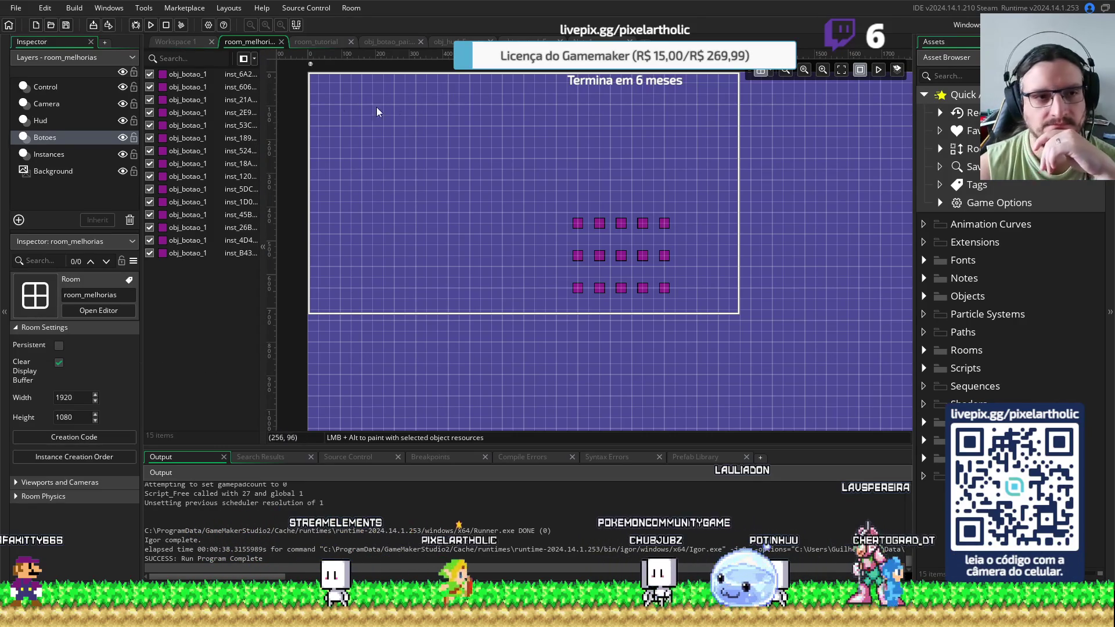
key("alt+Tab")
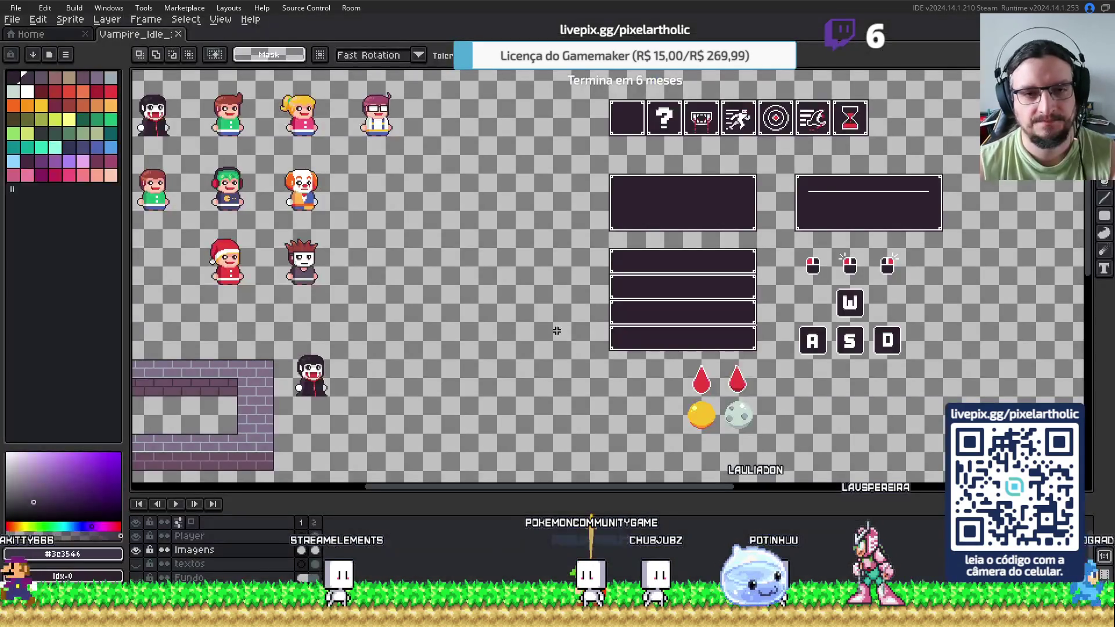
left_click(92, 563)
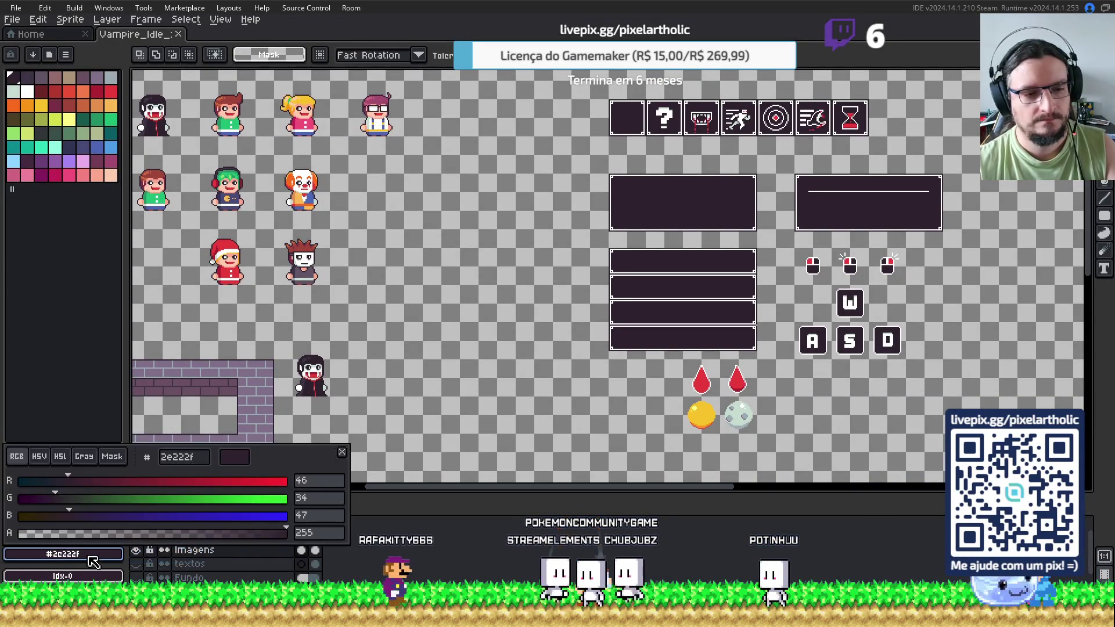
key("ctrl+c")
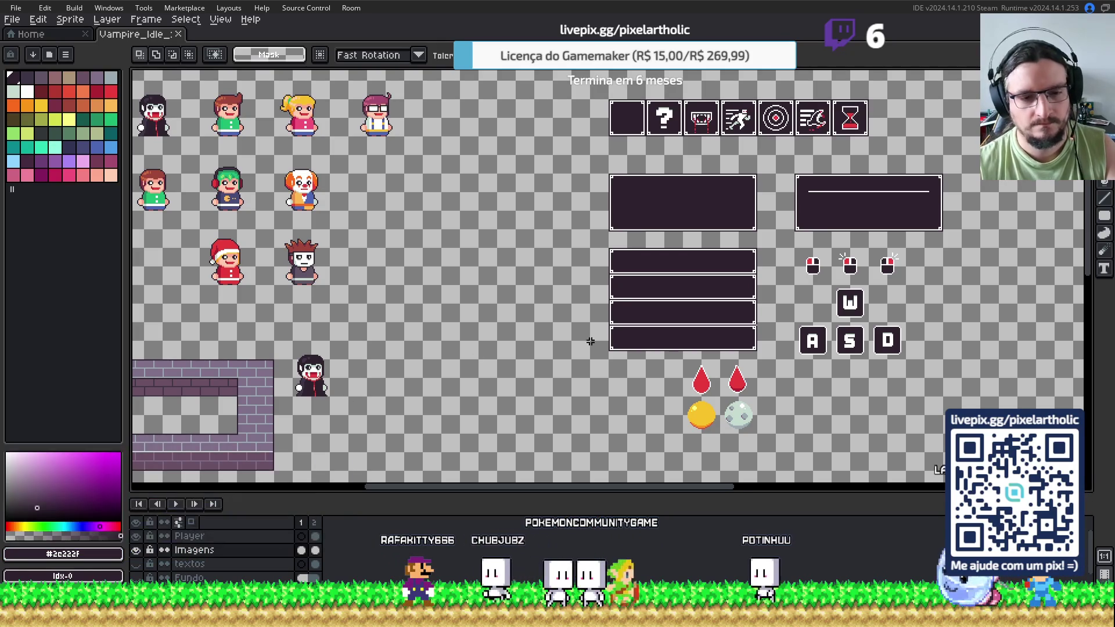
key("alt+Tab")
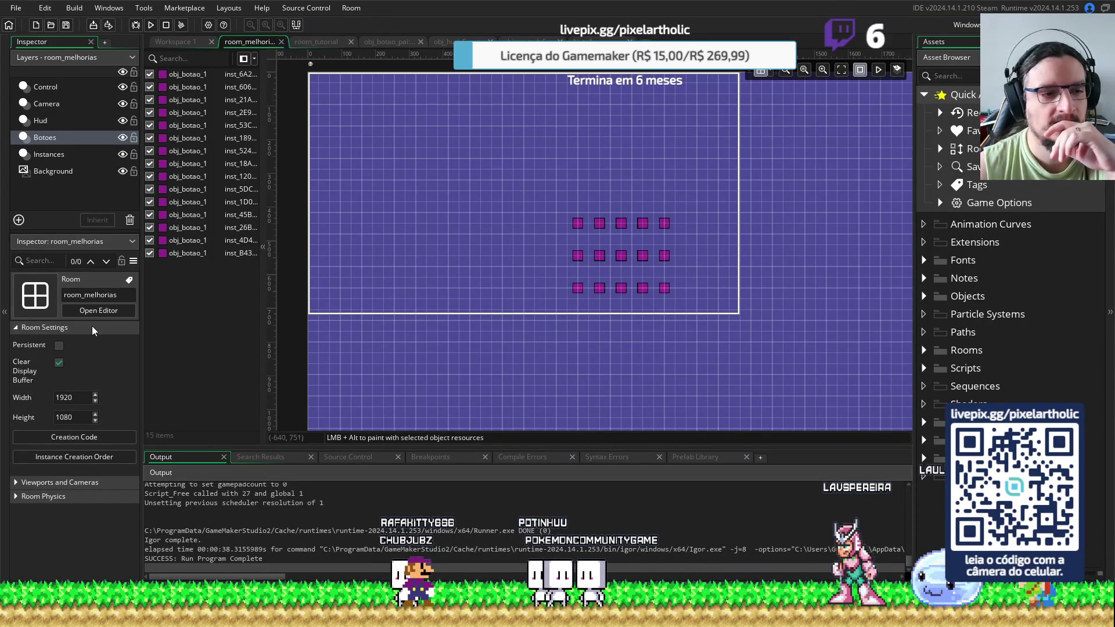
Set the room's Background layer colour to hex 2e222f, copied from Aseprite
left_click(55, 171)
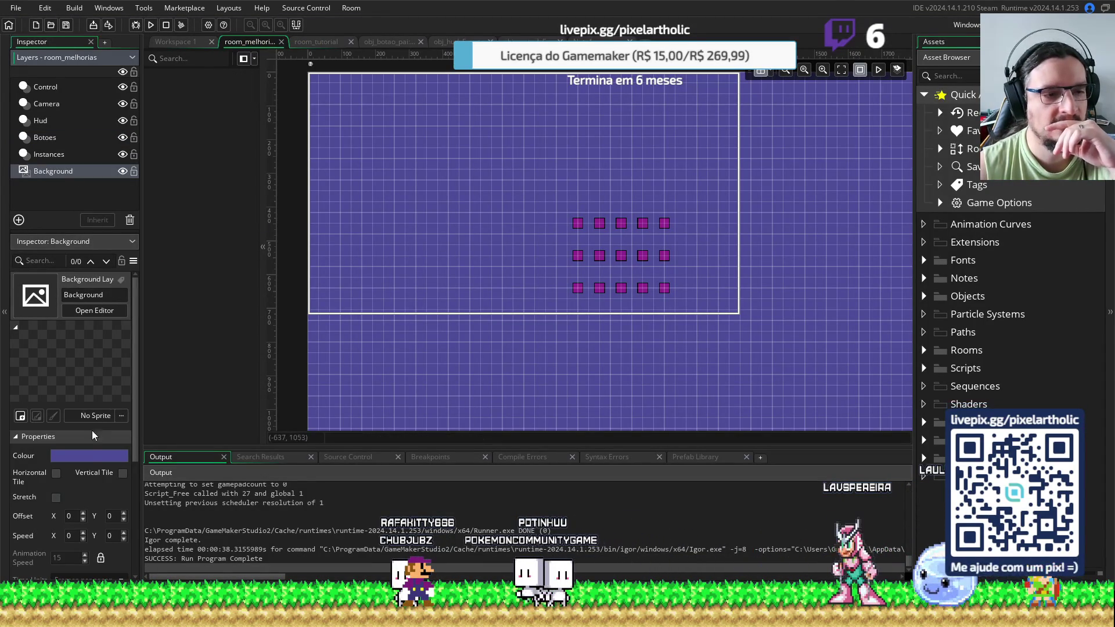
left_click(82, 457)
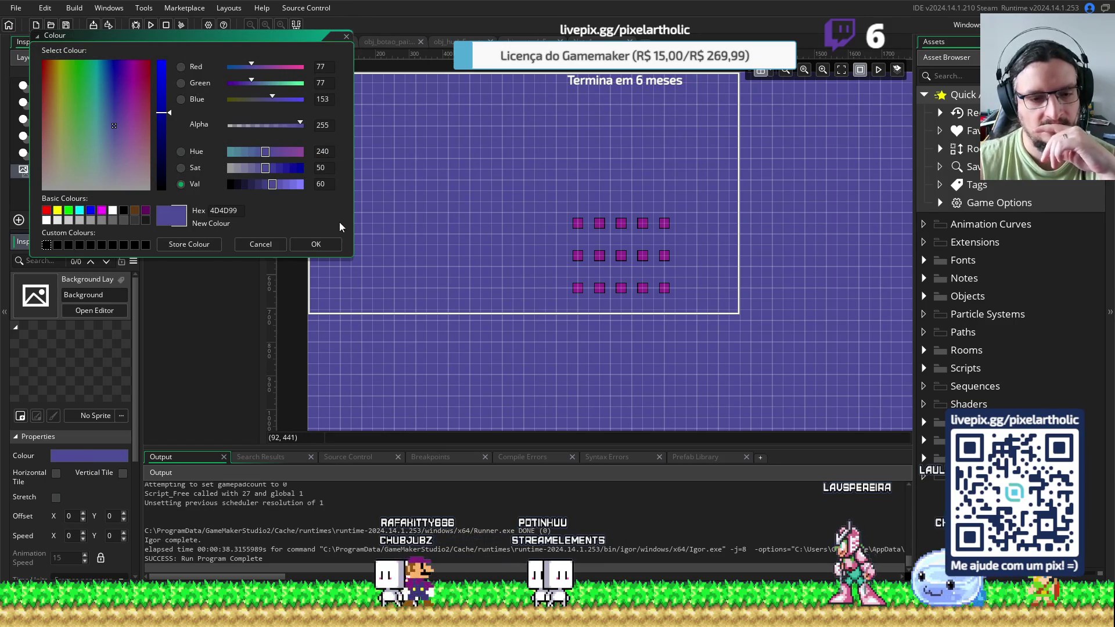
key("alt+Tab")
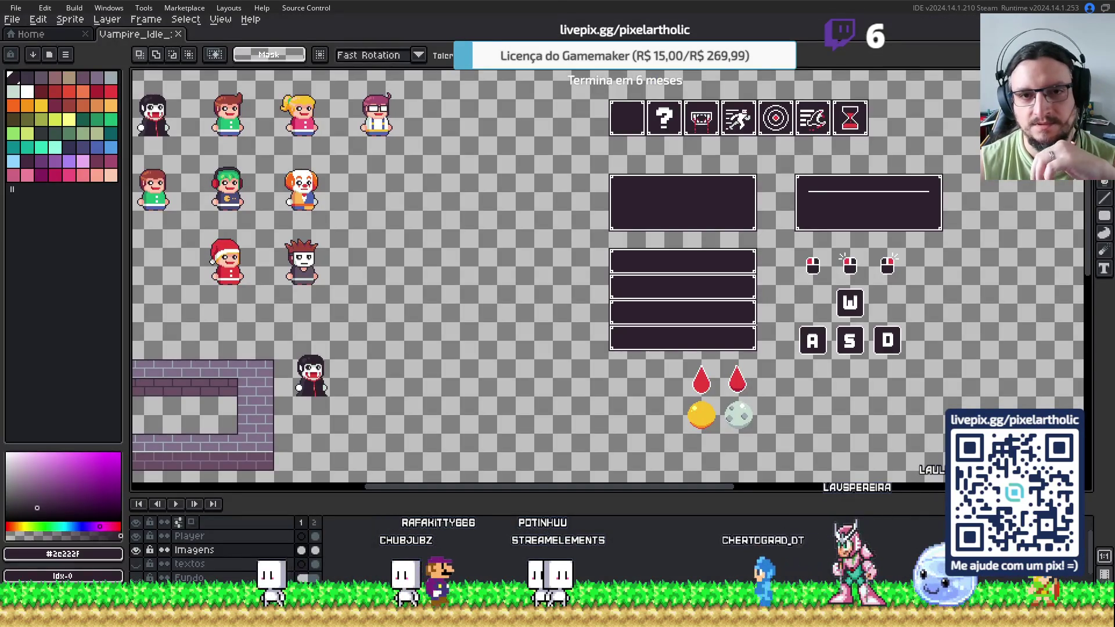
key("alt+Tab")
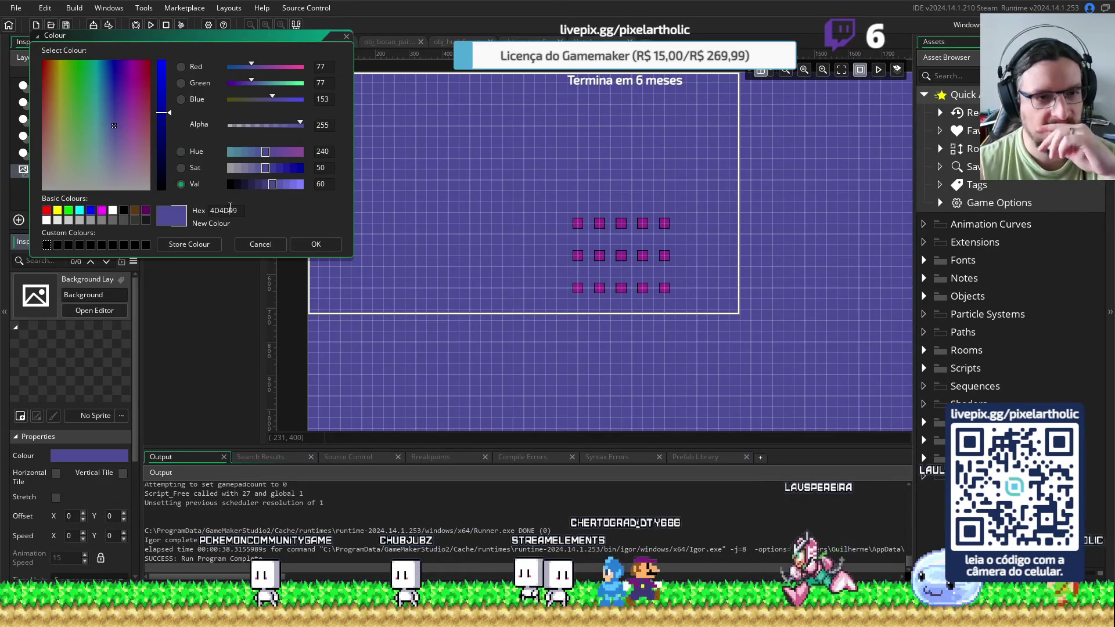
key("ctrl+a")
key("ctrl+v")
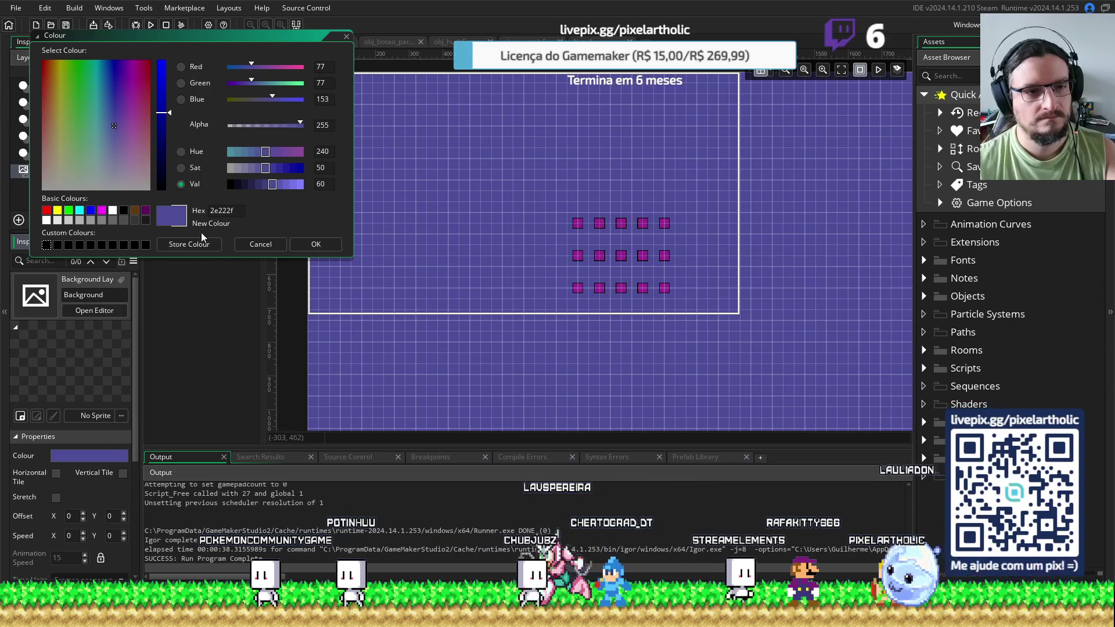
key("Tab")
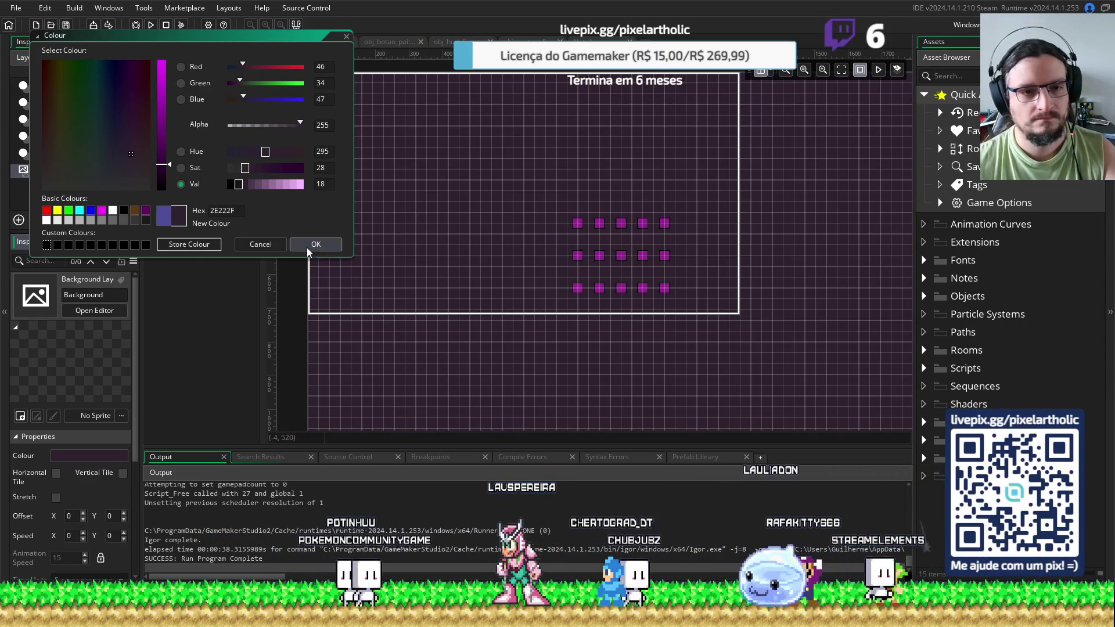
left_click(308, 248)
Test-run the game, then switch back to the Aseprite sprite sheet
key("F5")
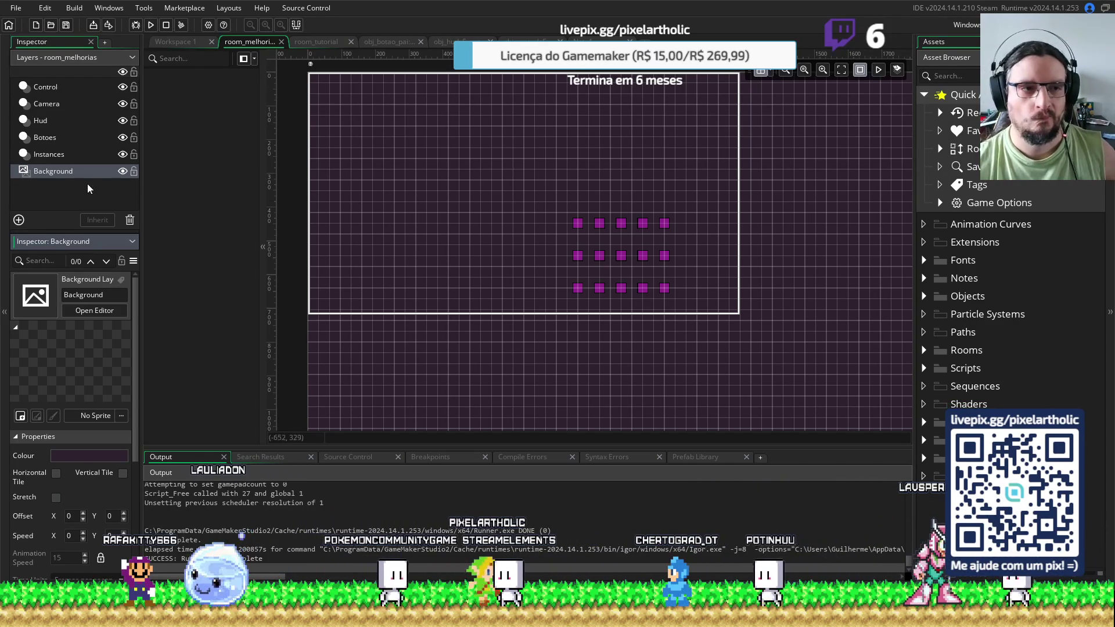
left_click(72, 181)
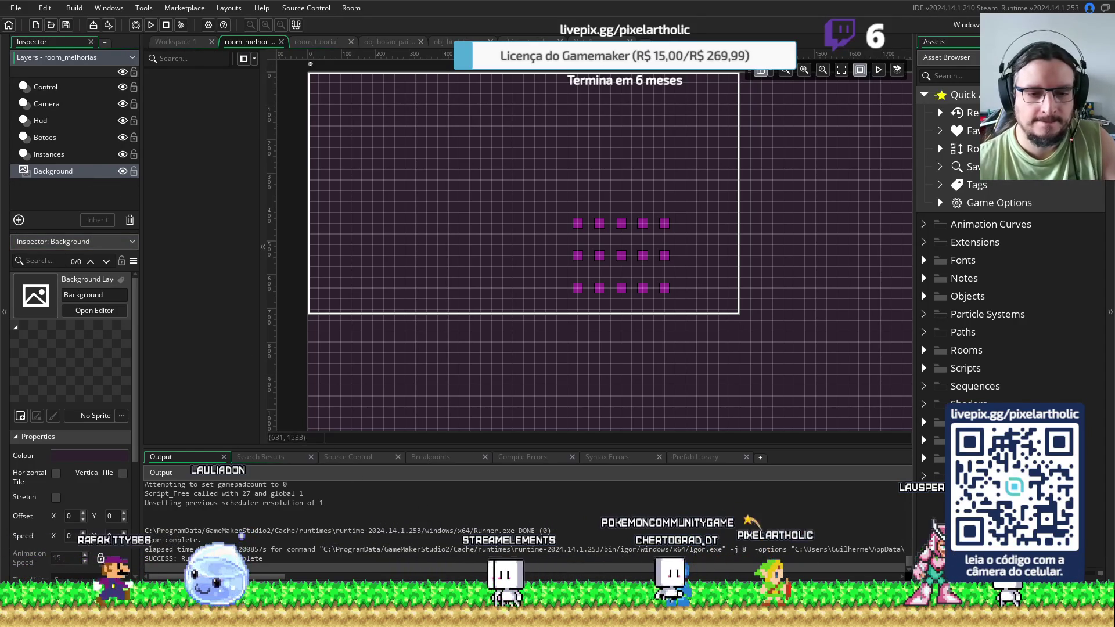
key("alt+Tab")
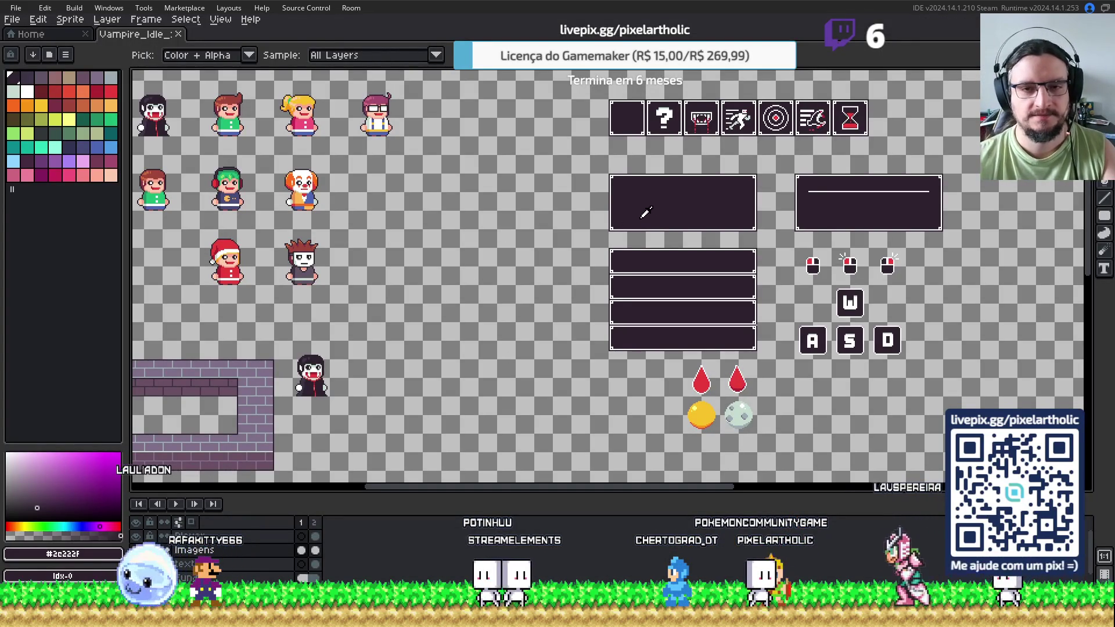
Select two diagonal squares on the canvas and bucket-fill them dark purple 2e222f
key("s")
scroll(433, 234, "up", 5)
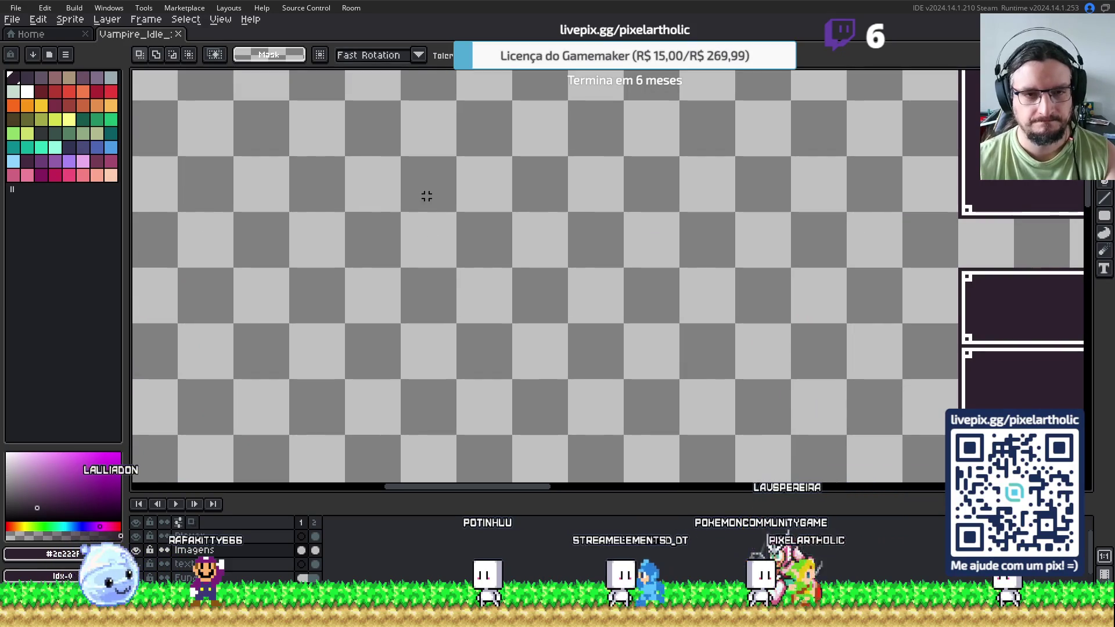
left_click_drag(426, 199, 482, 259)
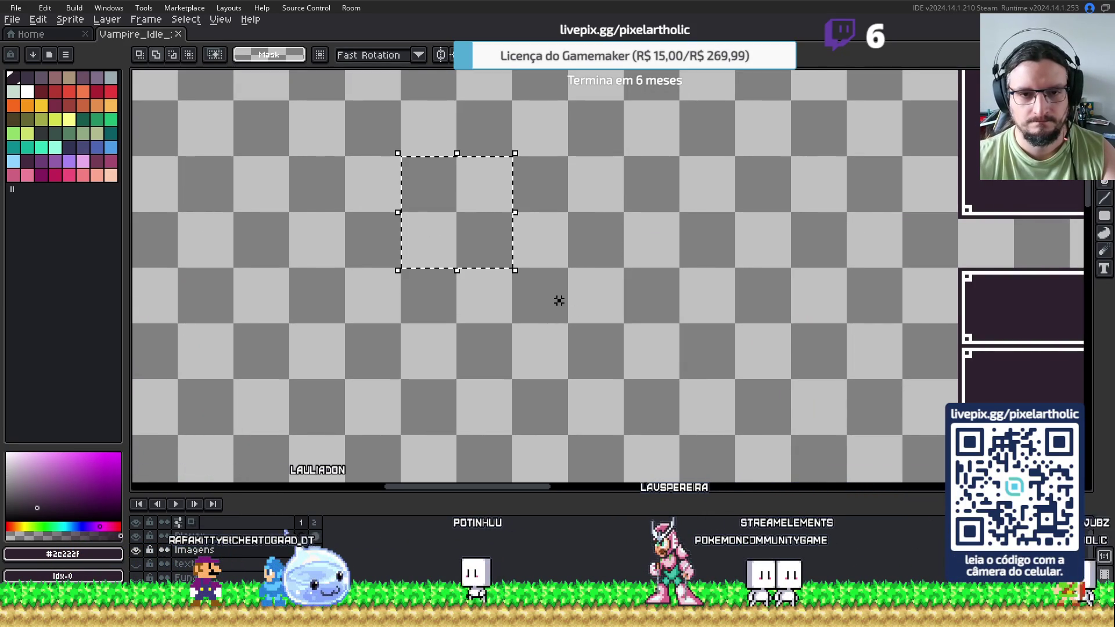
left_click_drag(513, 268, 623, 379)
key("f")
left_click(450, 219)
left_click(560, 319)
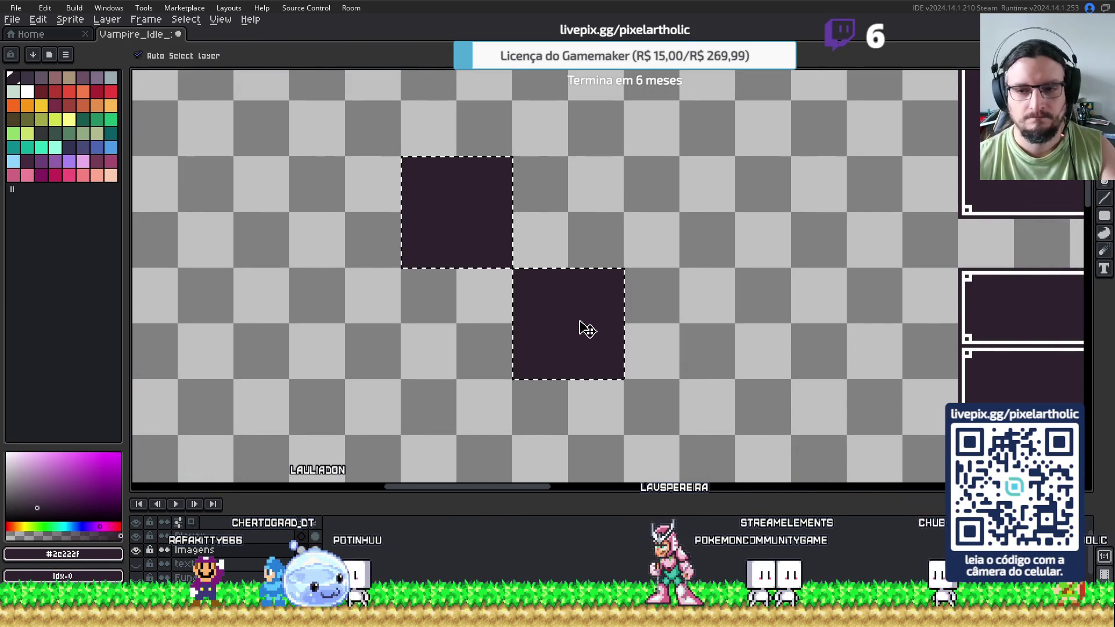
Fill the other two squares with the lighter palette colour Idx-1 and clear the selection
scroll(468, 199, "down", 3)
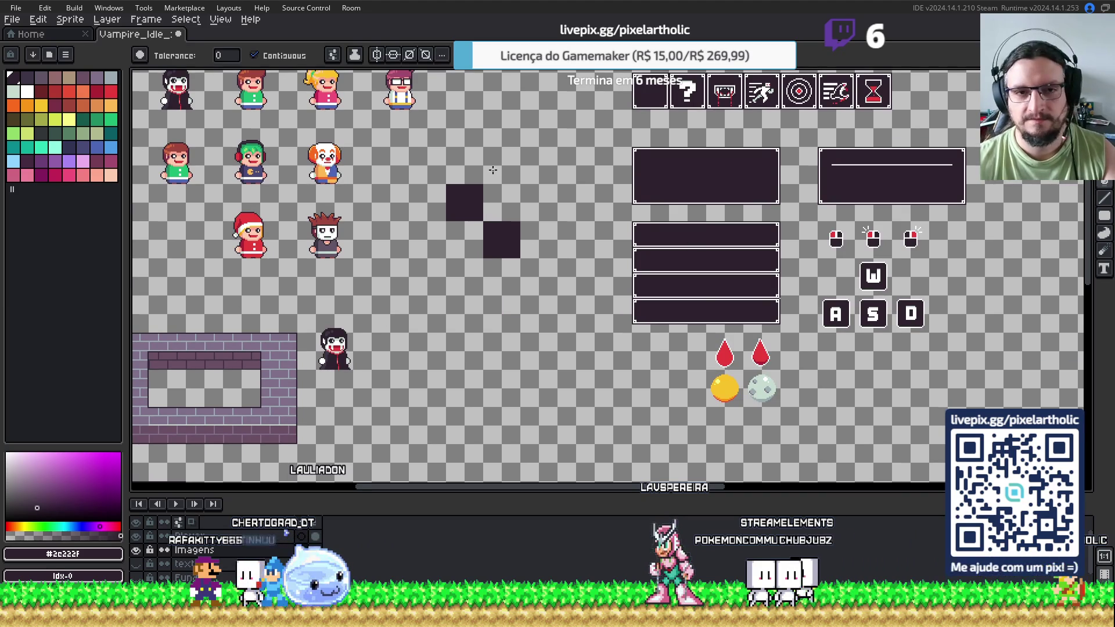
left_click_drag(369, 155, 475, 191)
left_click(27, 76)
scroll(557, 229, "up", 3)
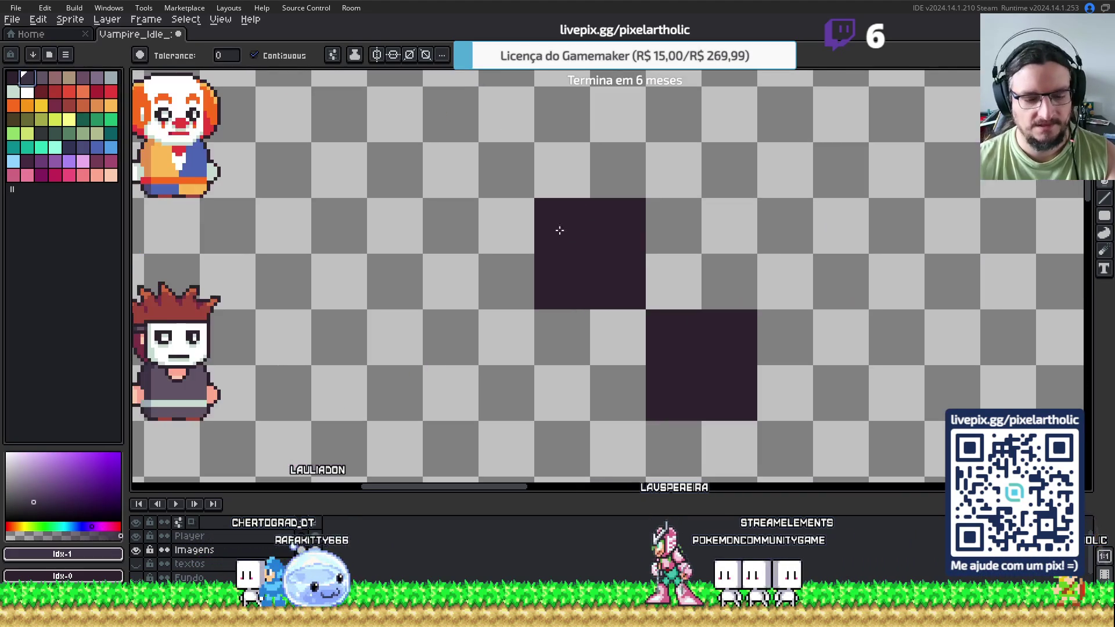
key("s")
left_click_drag(632, 313, 544, 281)
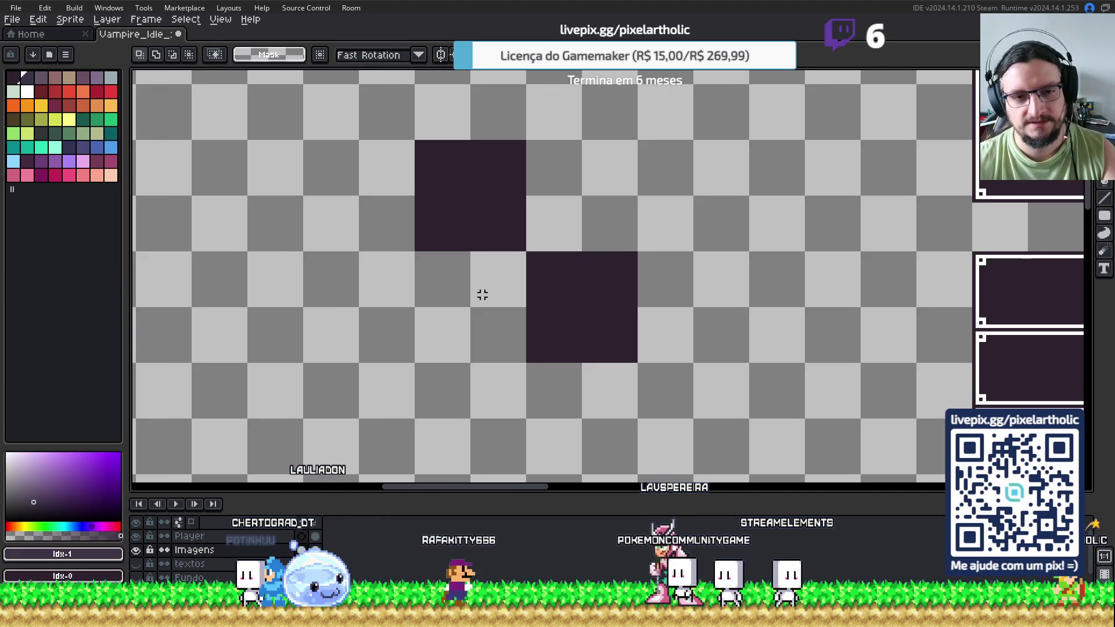
key("f")
left_click(556, 212)
left_click(482, 282)
key("m")
Copy the finished 2×2 checker block and create a new 64px sprite
key("s")
mouse_move(418, 141)
left_mouse_down()
mouse_move(547, 255)
mouse_move(632, 358)
left_mouse_up()
left_click_drag(639, 364, 638, 363)
key("Escape")
left_click(13, 19)
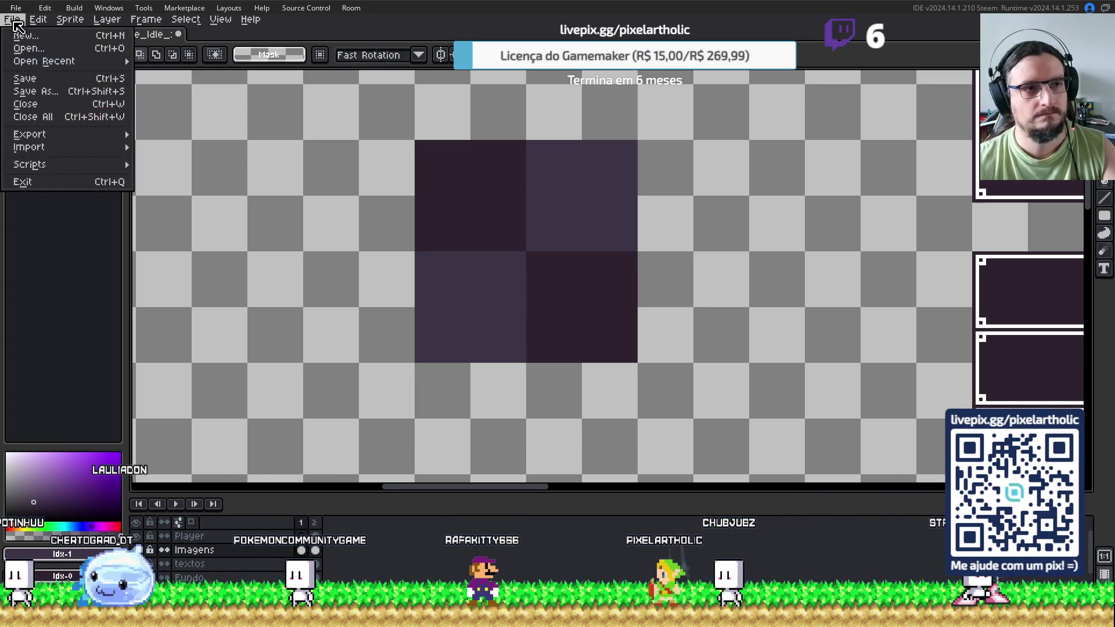
left_click(33, 36)
key("Return")
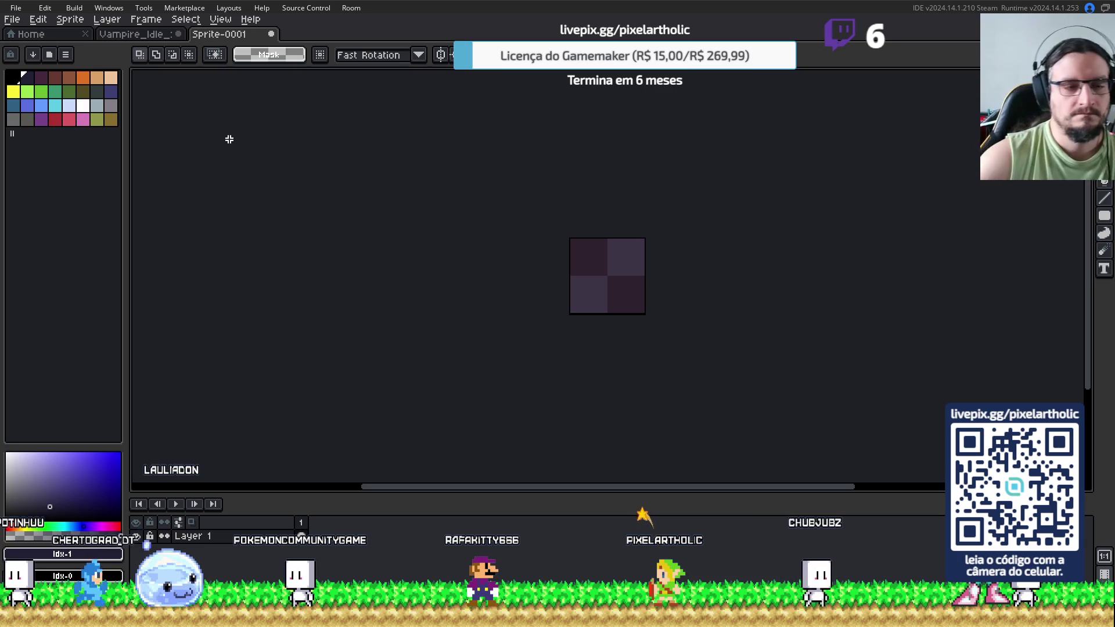
Use Export As to save the checker tile as Bg_2_cores.png in the Vampire_Idle folder
left_click(22, 19)
mouse_move(87, 134)
left_click(154, 136)
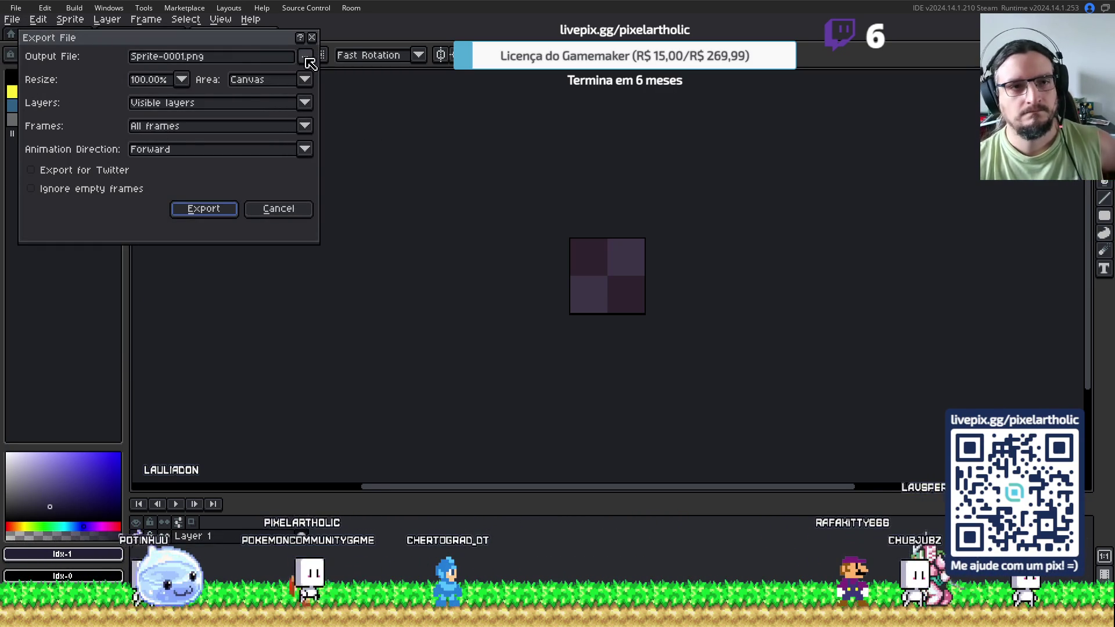
left_click(305, 57)
left_click(401, 130)
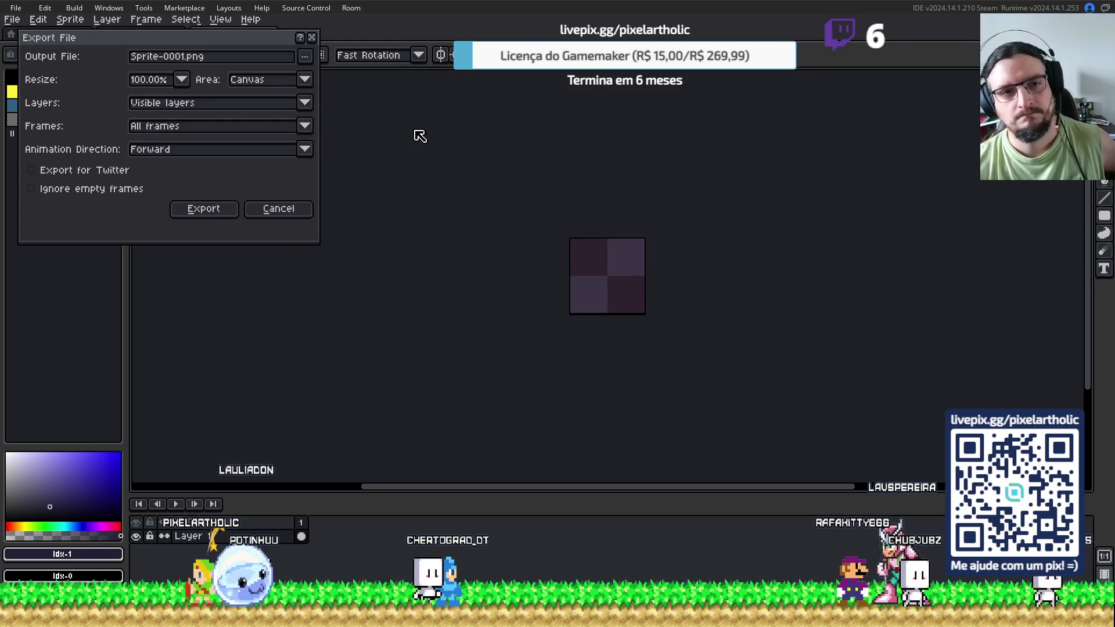
left_click(310, 58)
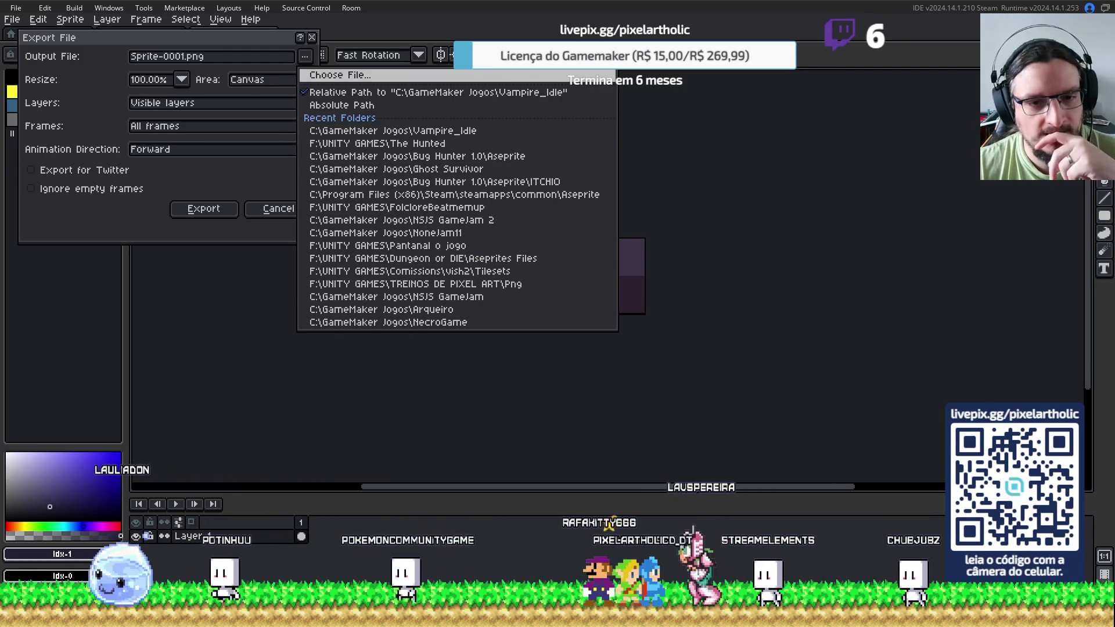
left_click(486, 308)
left_click(202, 208)
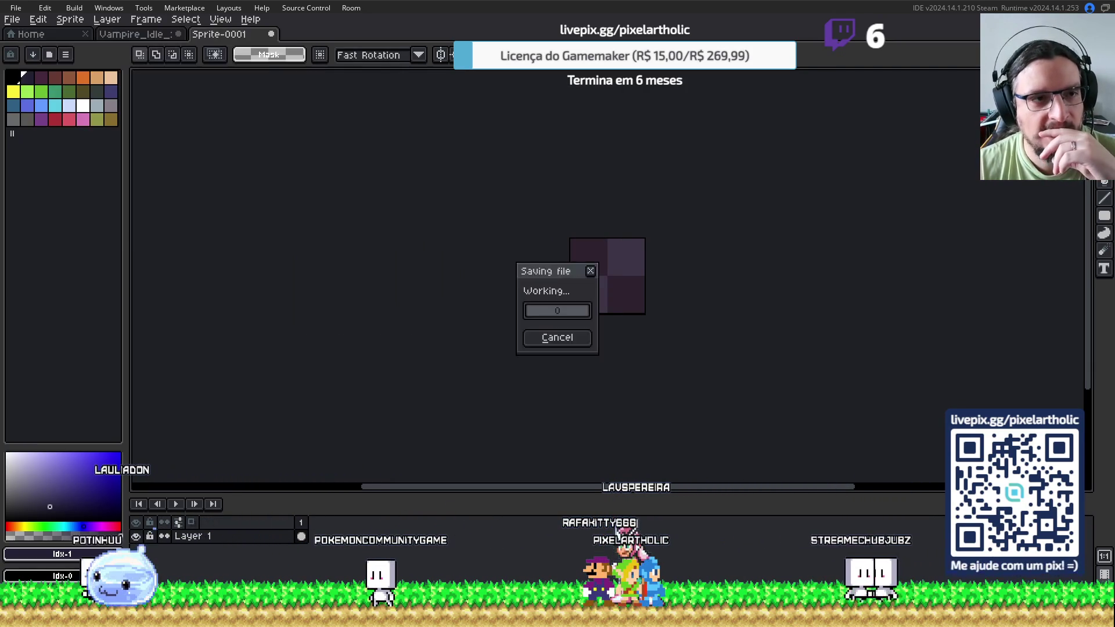
Back in GameMaker, expand the asset folder below Sounds and create a new asset group
left_click(1039, 2)
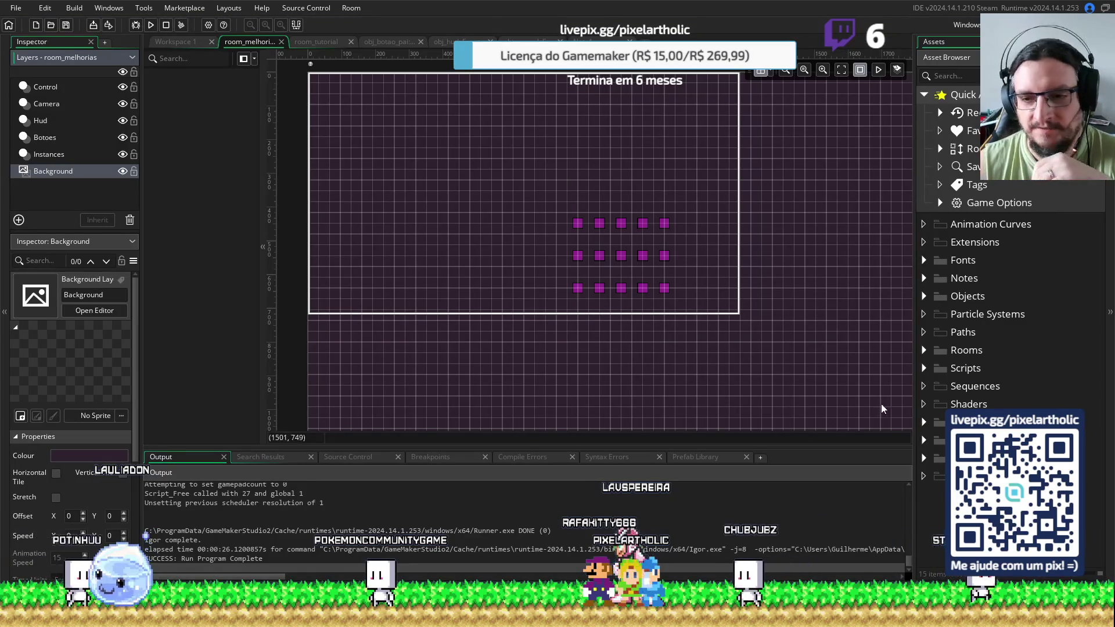
left_click(924, 440)
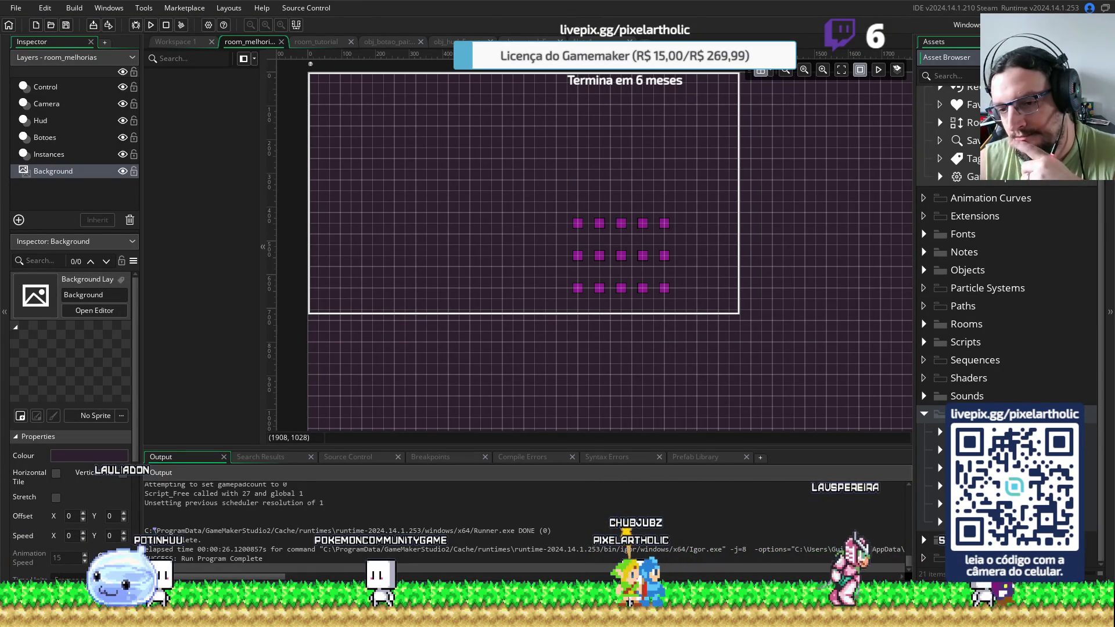
right_click(958, 221)
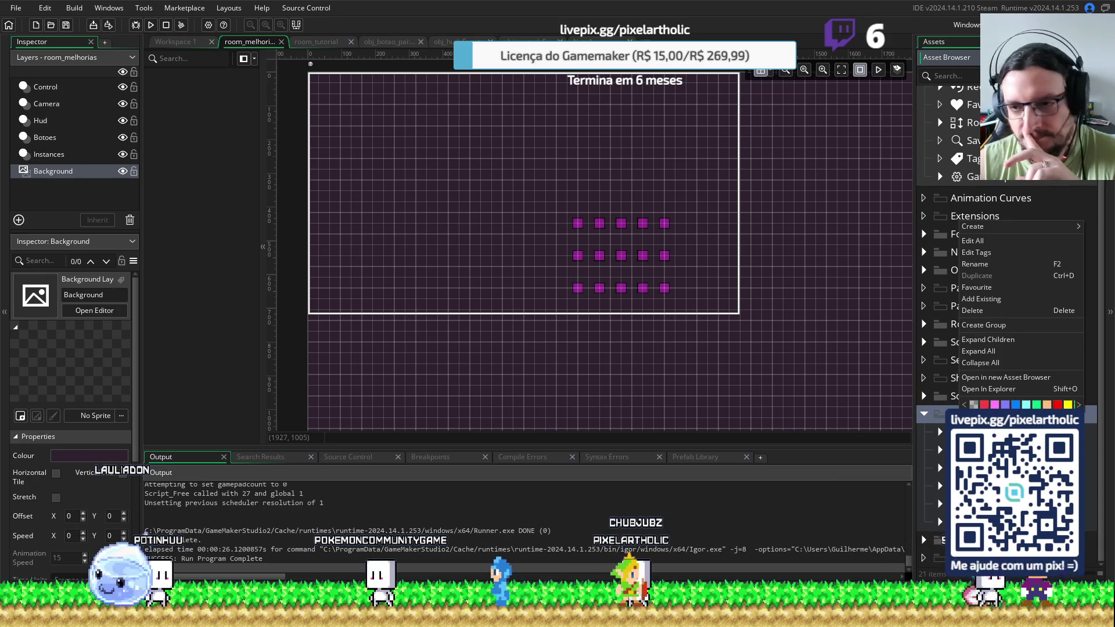
left_click(984, 325)
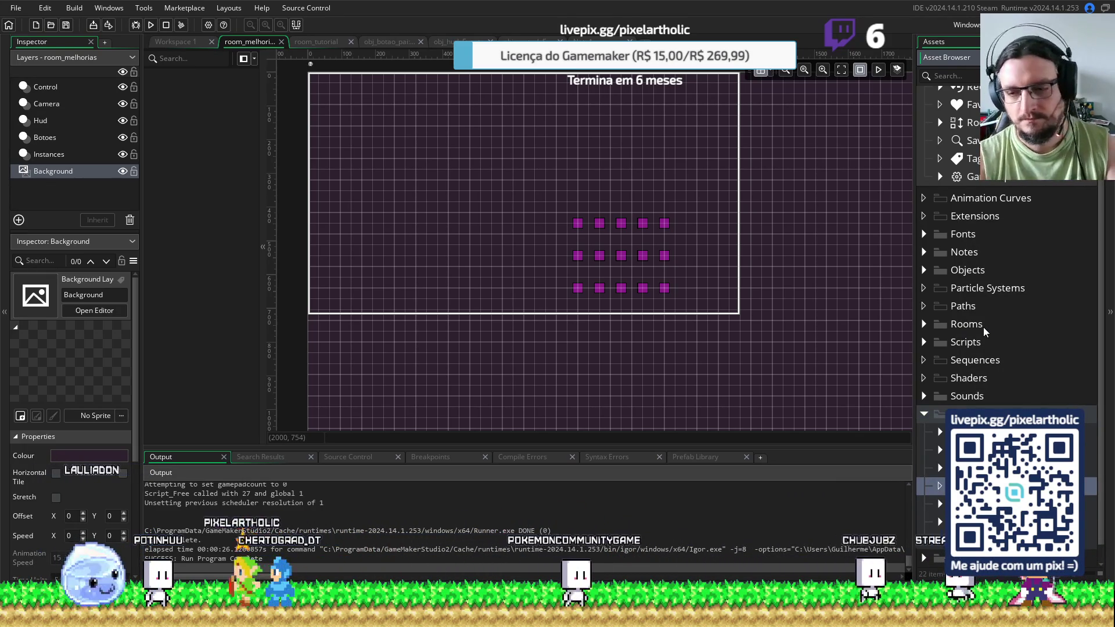
key("Return")
Create sprite spr_bg_2_cores, import the checker image into it, and close its editor
right_click(964, 295)
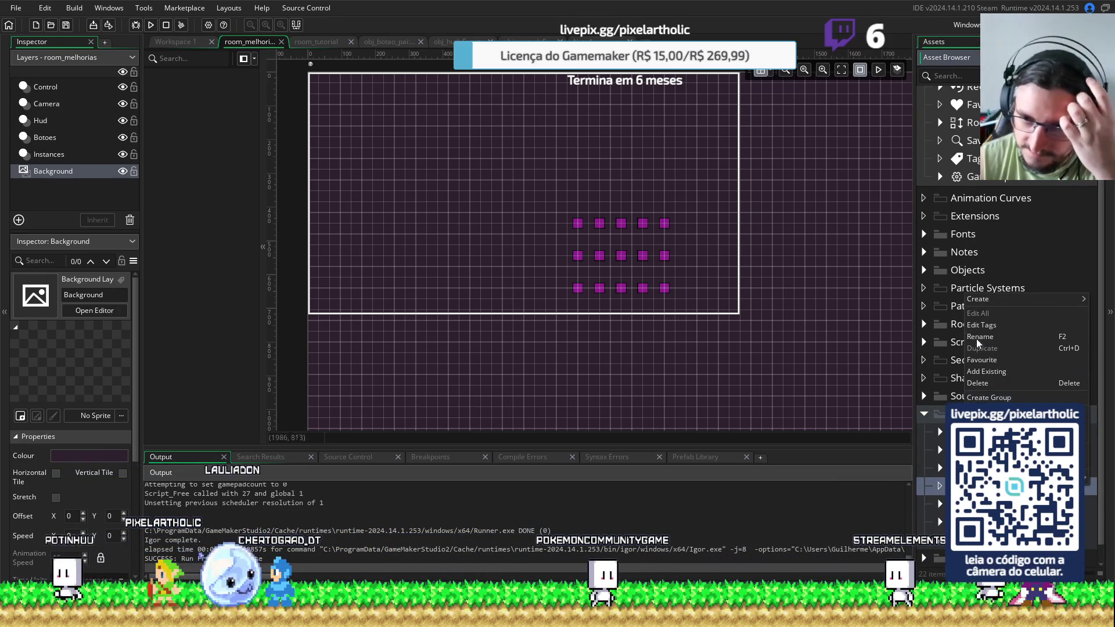
mouse_move(976, 302)
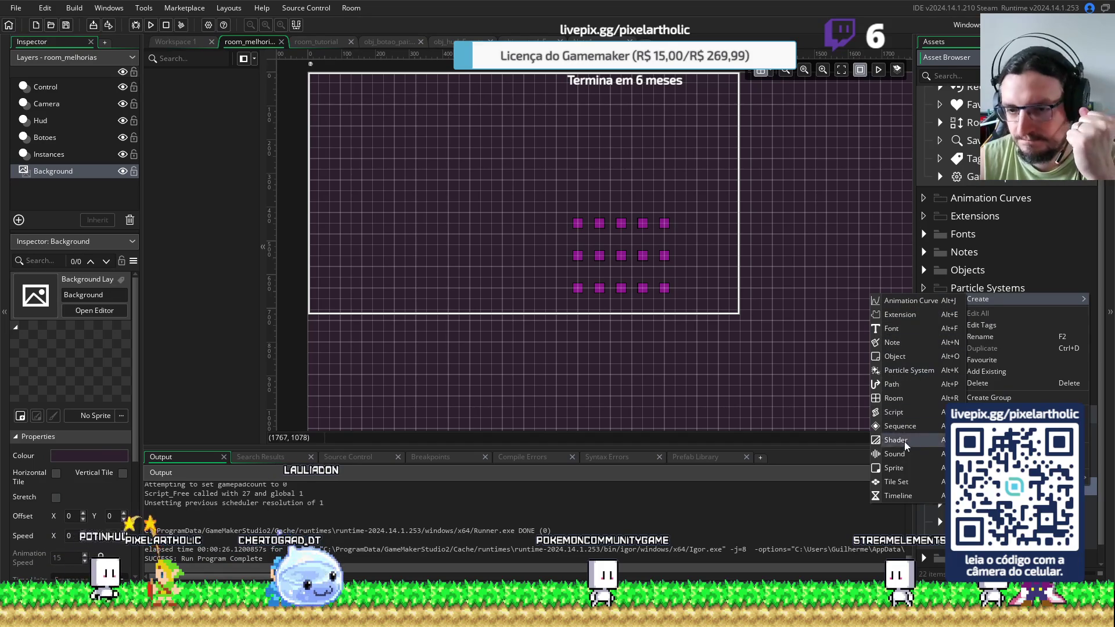
left_click(904, 470)
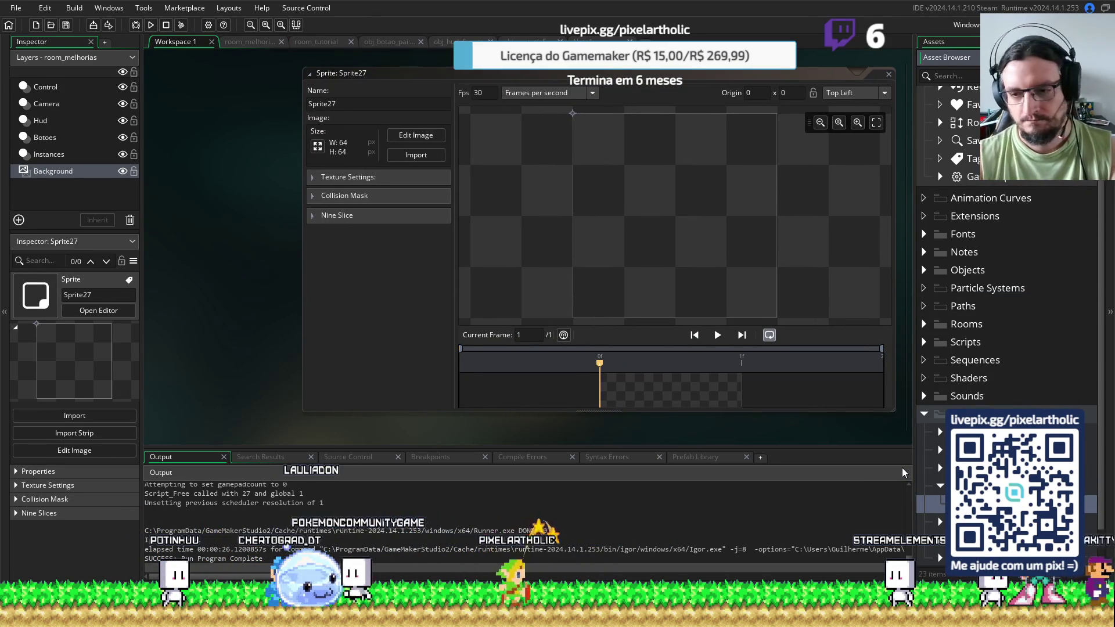
type("spr_bg_2_cores")
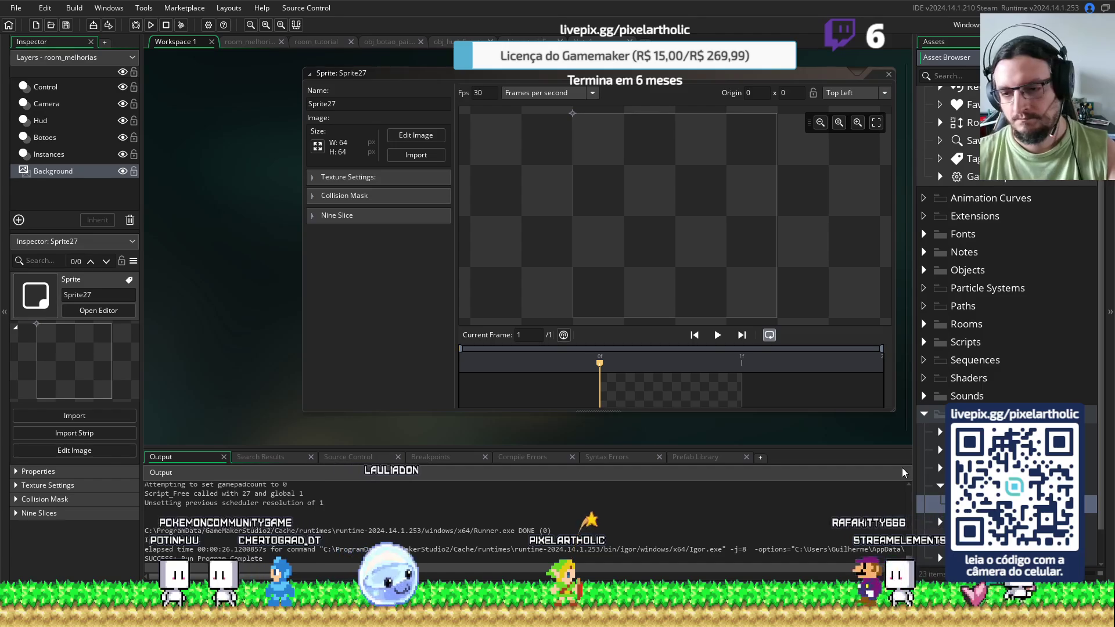
left_click(416, 154)
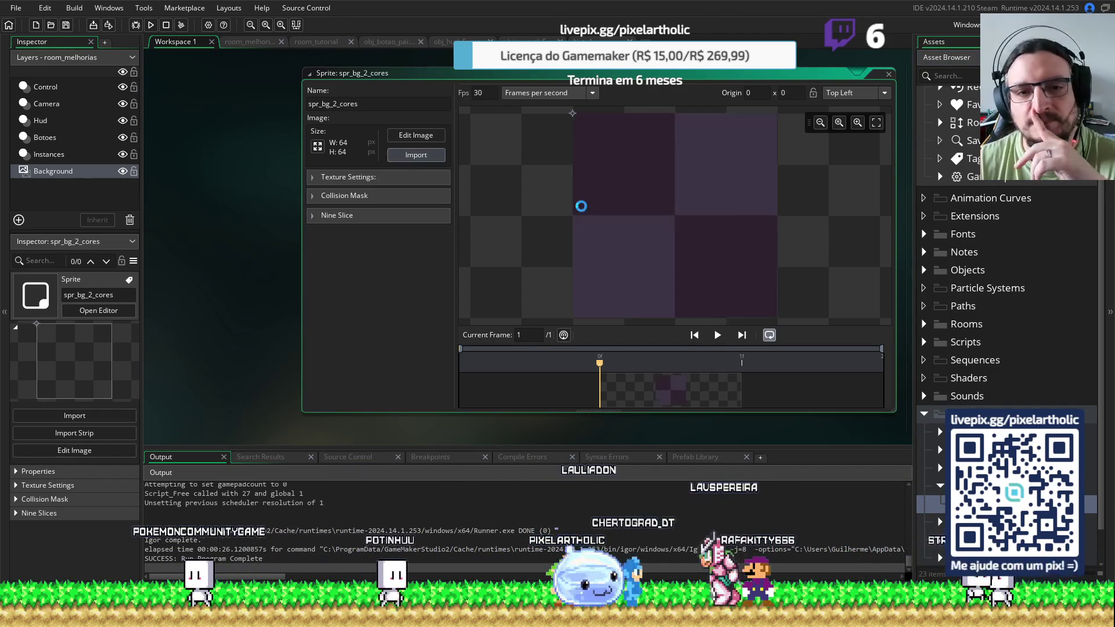
left_click(889, 75)
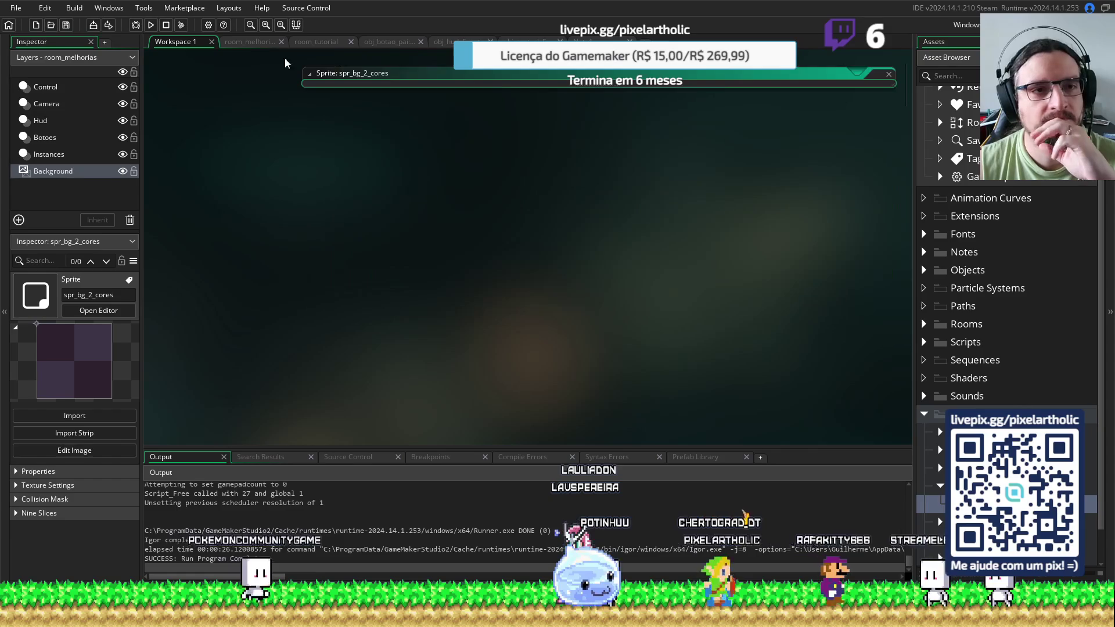
Assign spr_bg_2_cores from the Outros folder to room_melhorias's Background layer
left_click(256, 41)
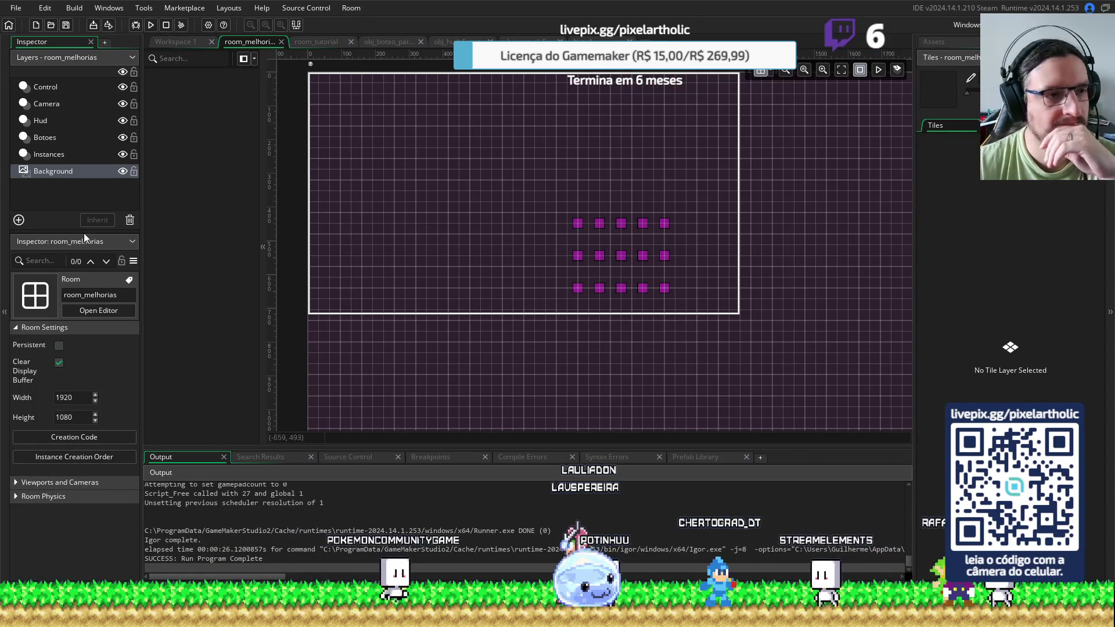
left_click(49, 172)
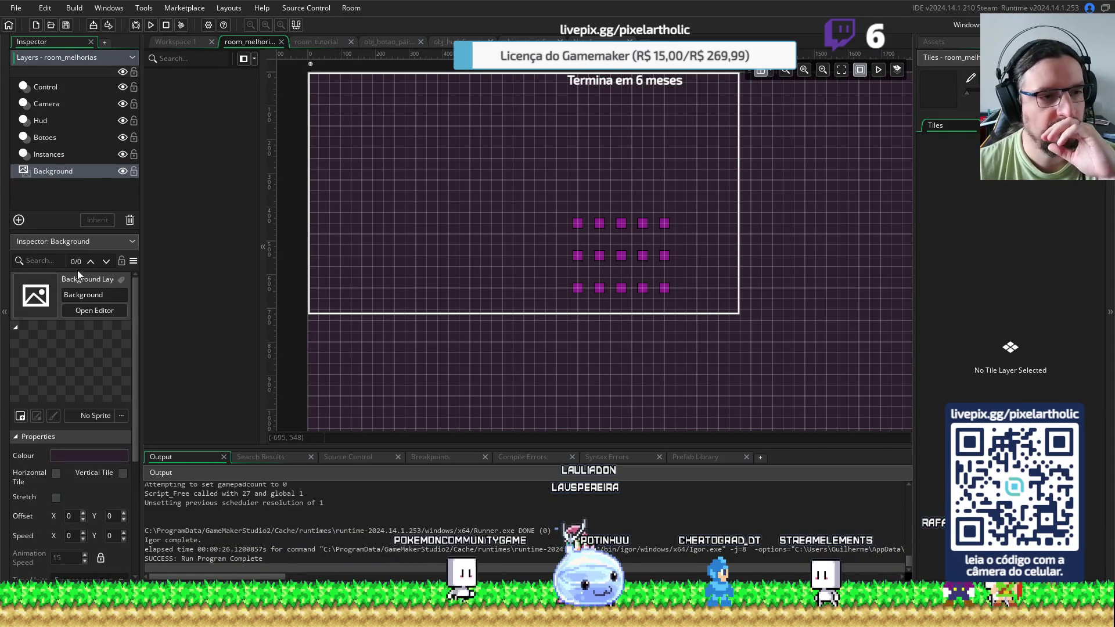
left_click(87, 415)
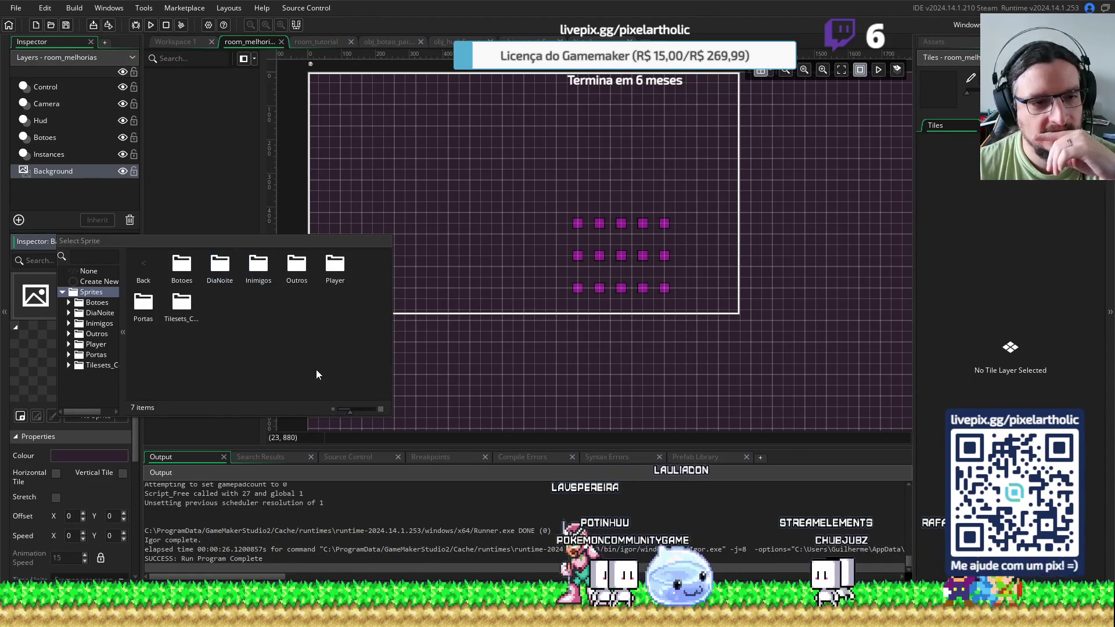
double_click(309, 266)
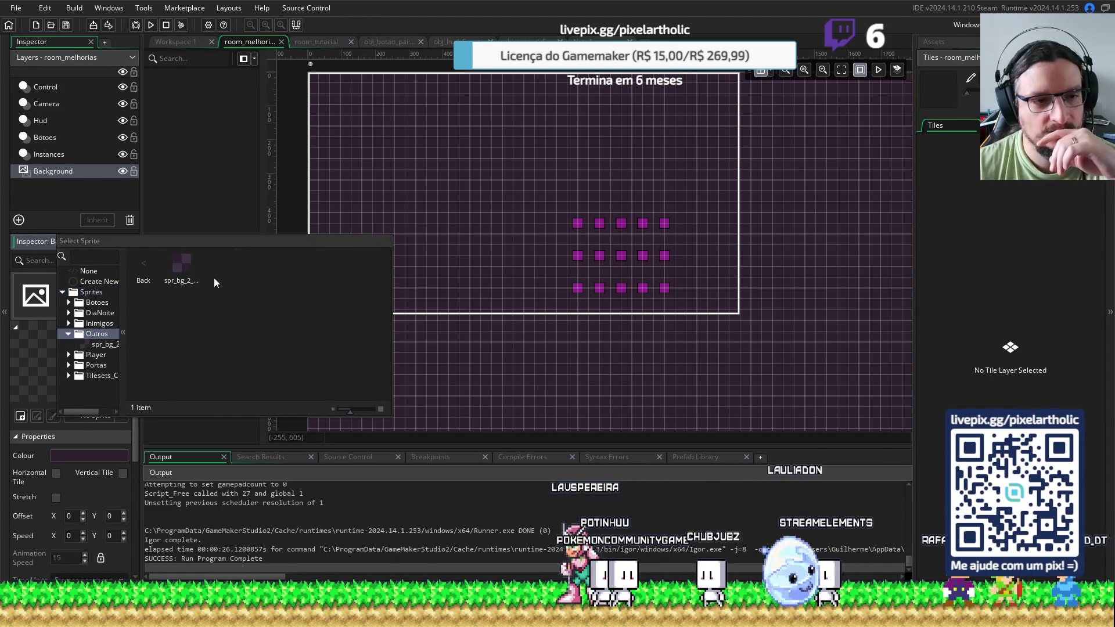
double_click(174, 274)
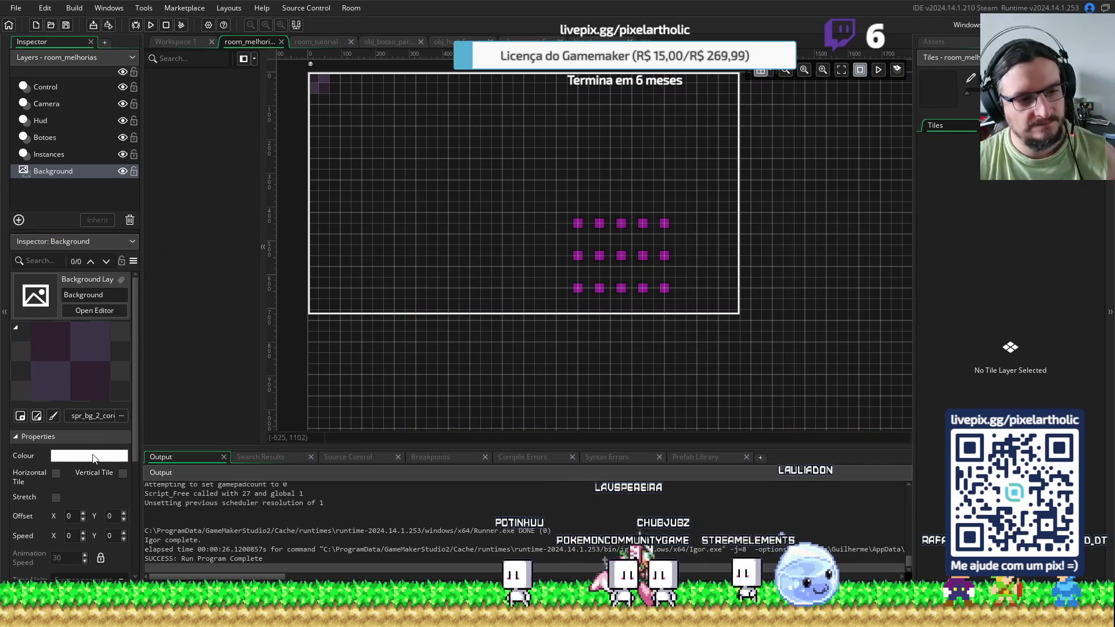
Tile the background horizontally and vertically, set Speed X to 0.5, and test-run the game
left_click(57, 473)
left_click(122, 473)
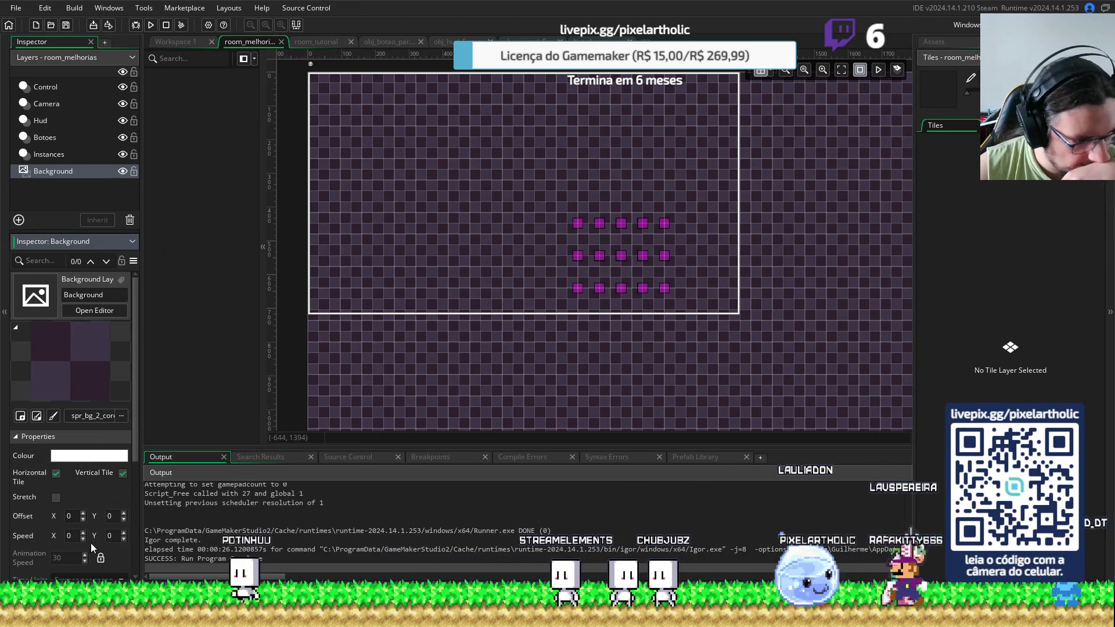
left_click(74, 537)
type(".5")
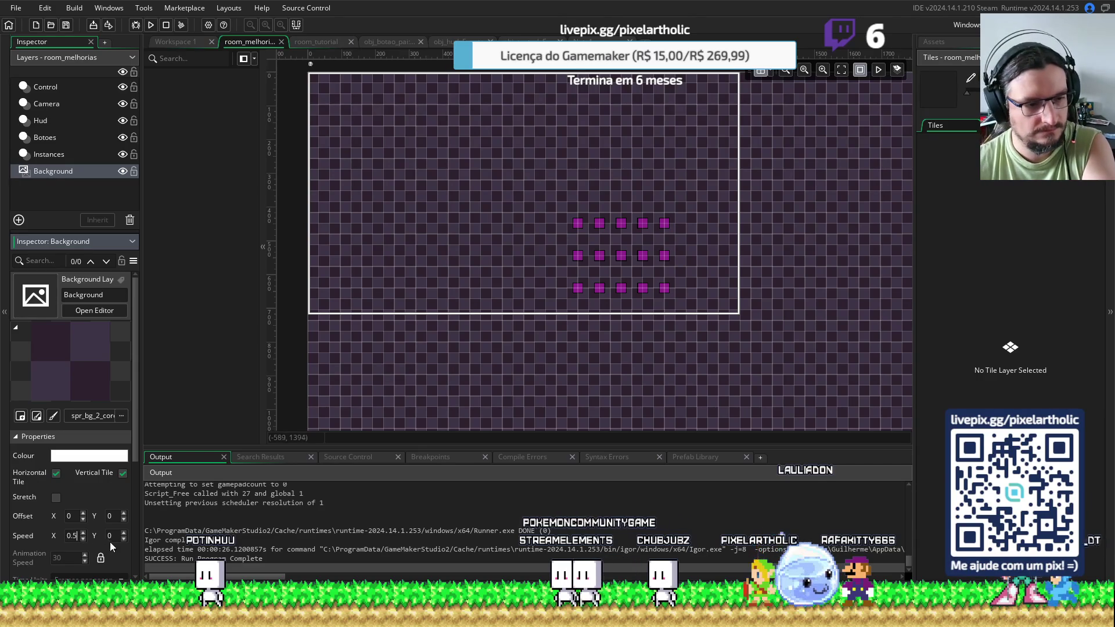
key("F5")
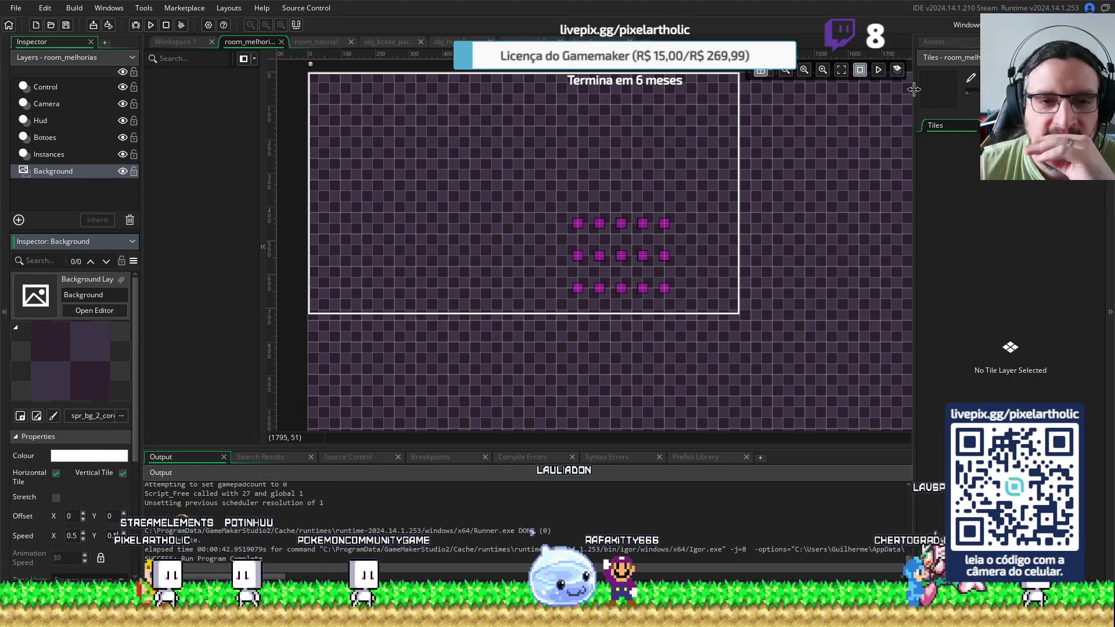
type(".5")
left_click(325, 41)
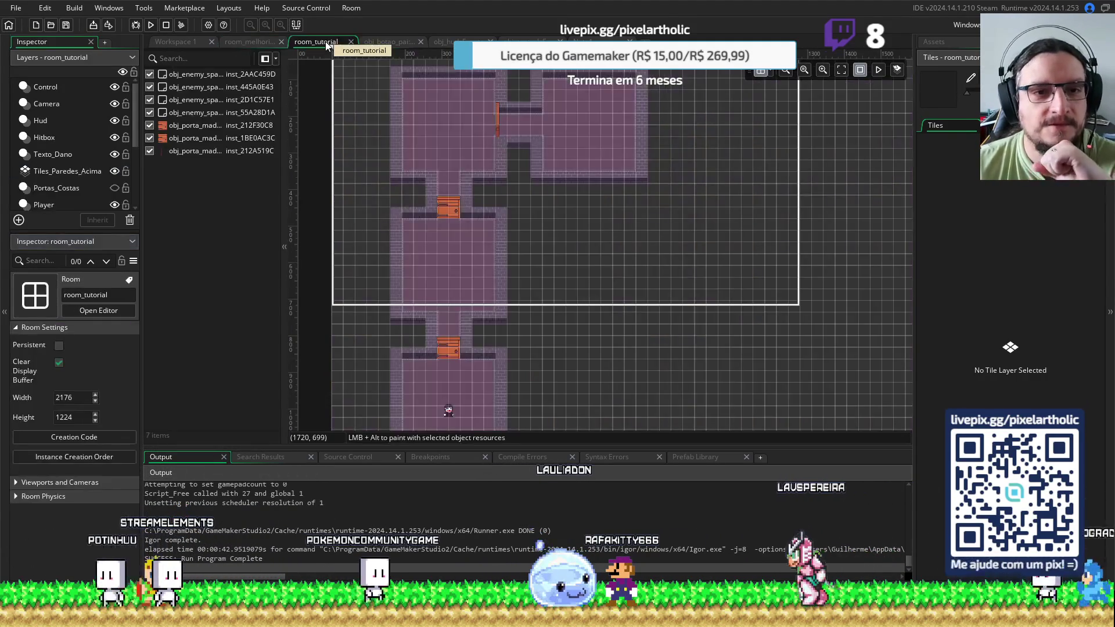
In room_tutorial, assign spr_bg_2_cores from the Outros folder to the Background layer
scroll(43, 168, "down", 3)
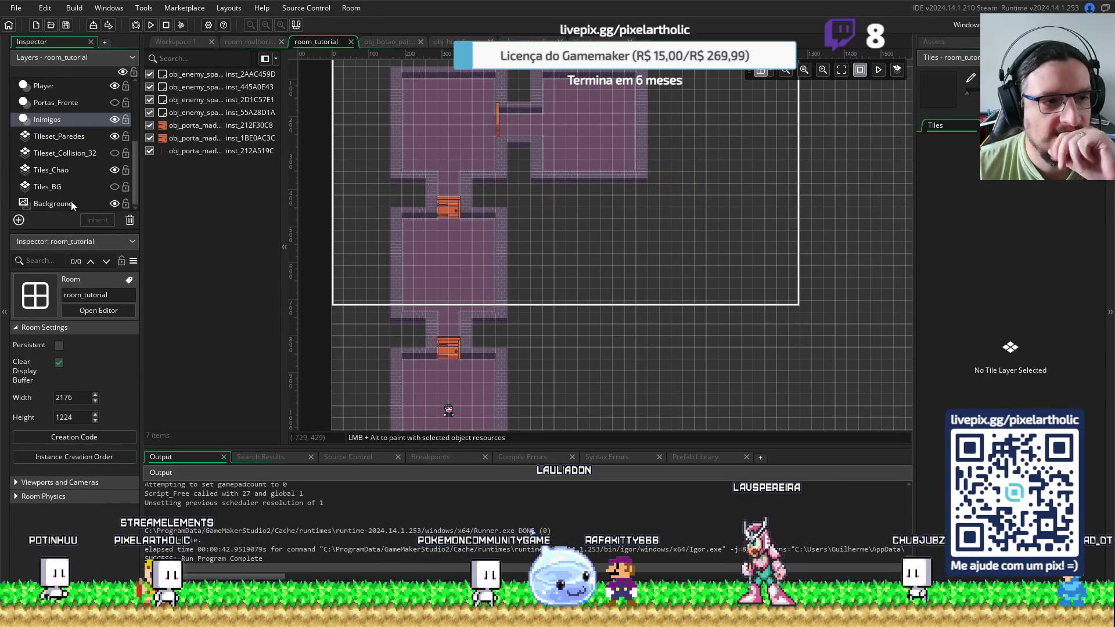
left_click(115, 186)
left_click(115, 186)
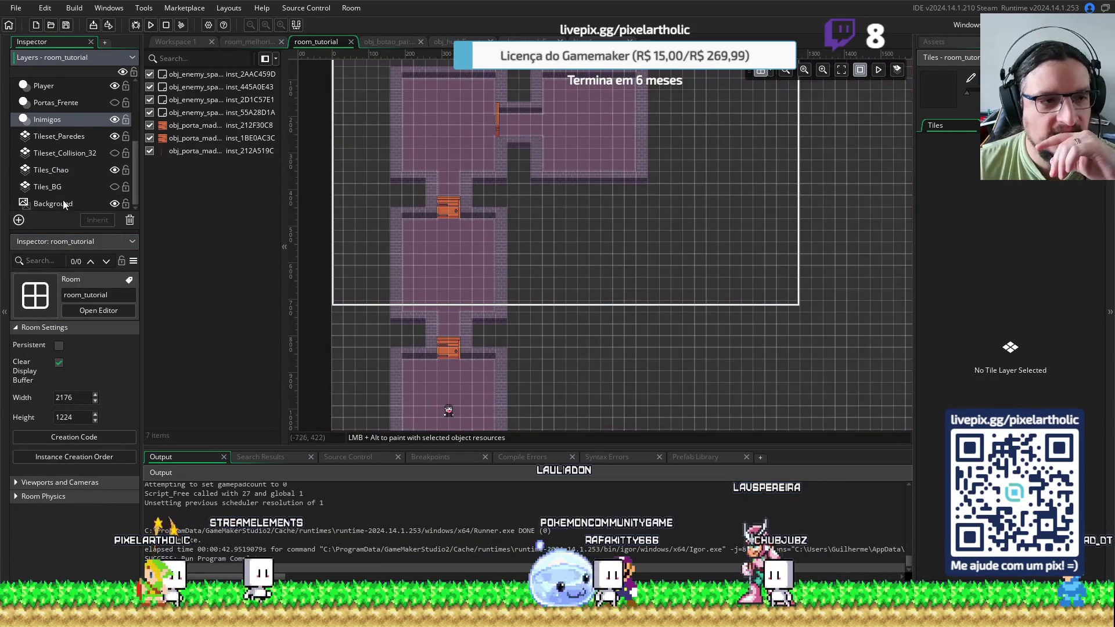
left_click(67, 202)
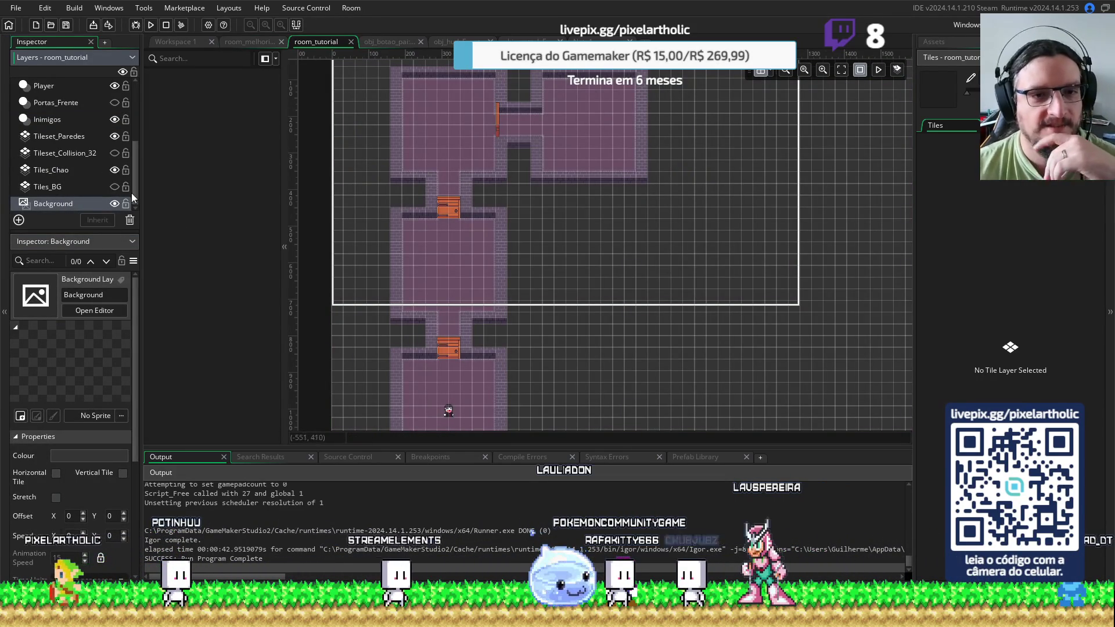
left_click(100, 414)
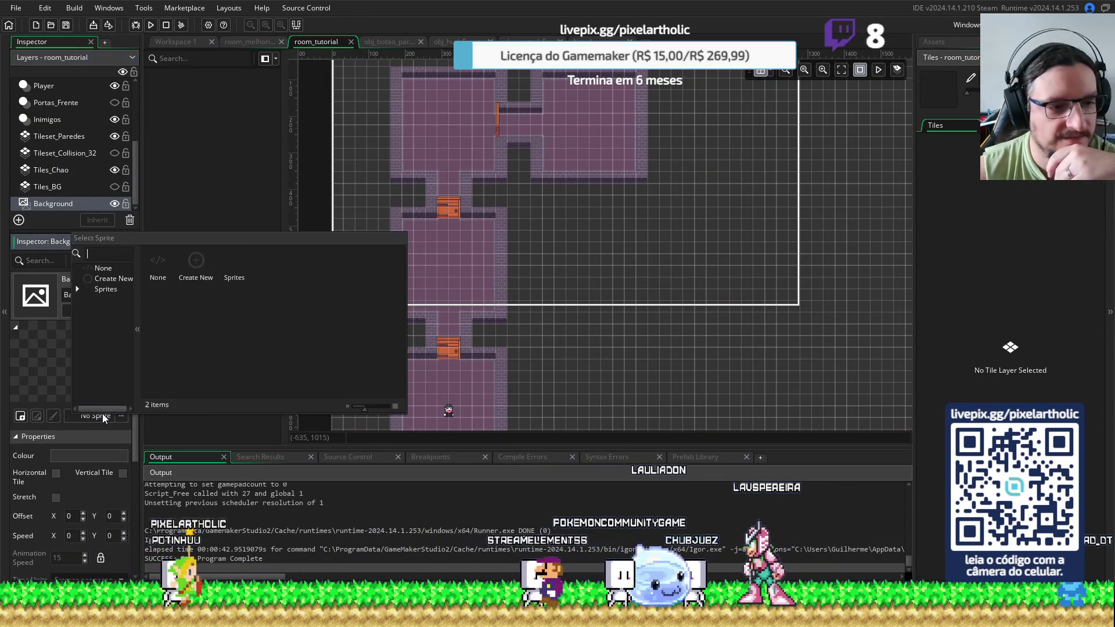
double_click(312, 279)
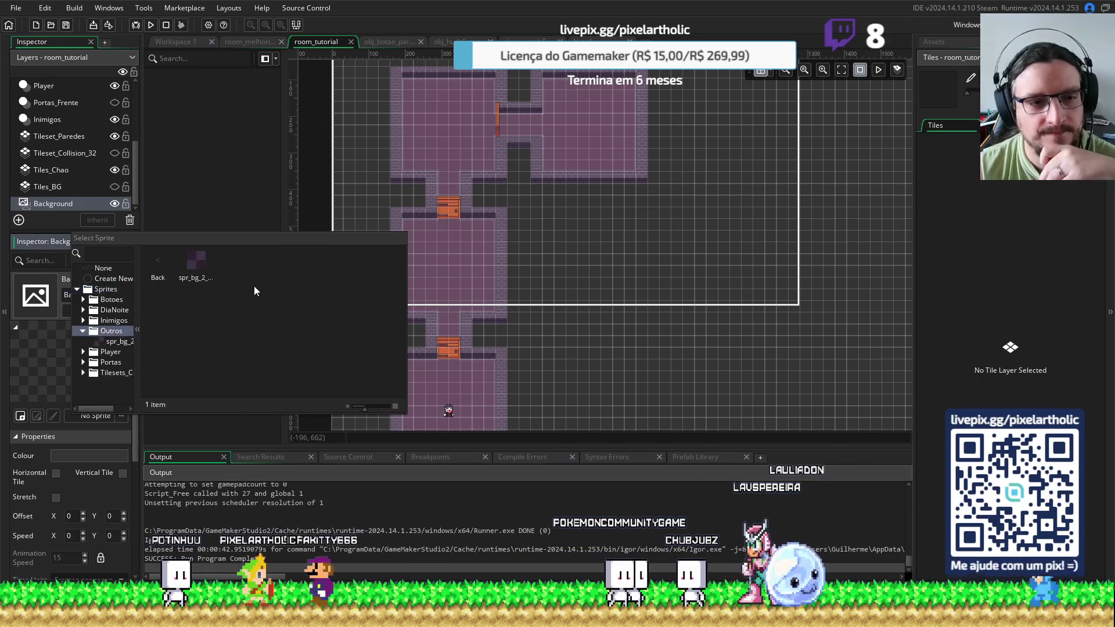
left_click(189, 266)
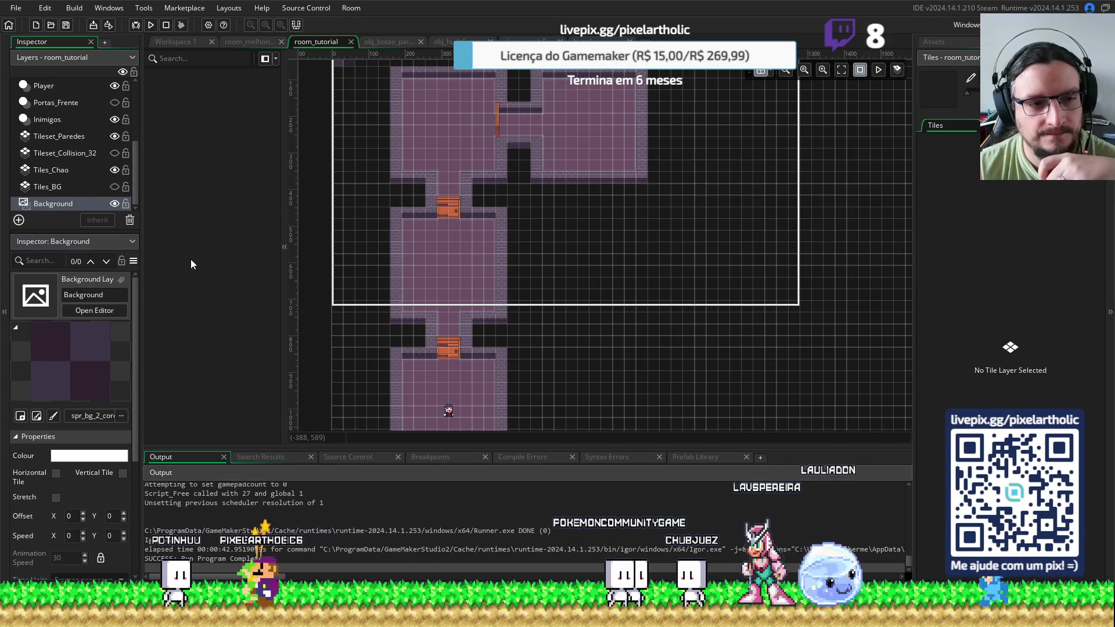
Set the background's Speed X and Speed Y to 0.5 and test-run the game
left_click(73, 535)
type(".5")
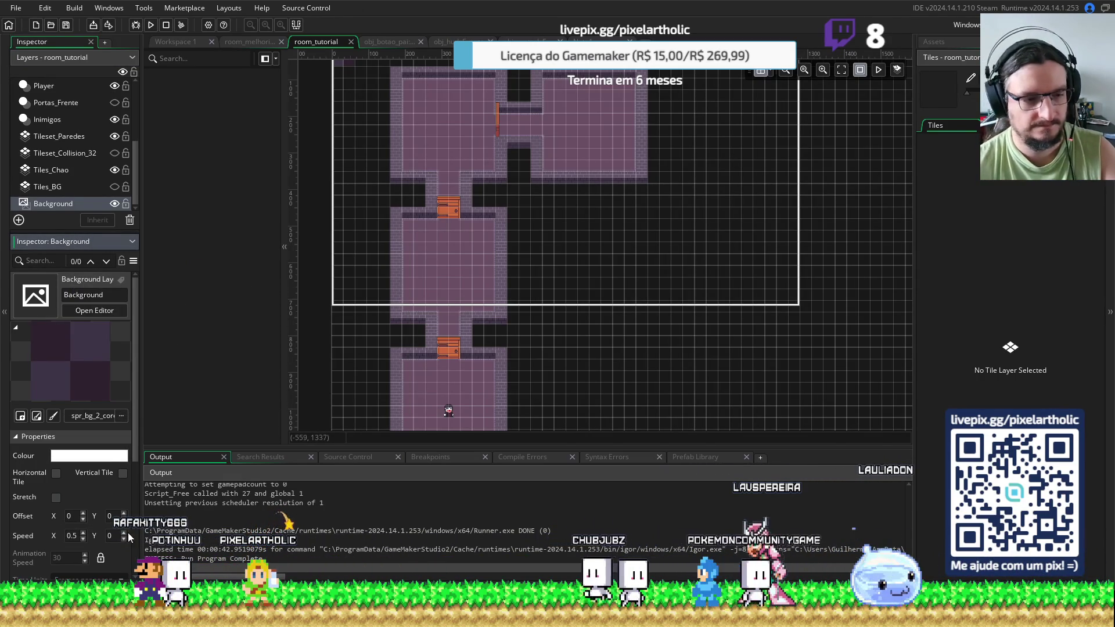
left_click(111, 535)
type(".5")
key("F5")
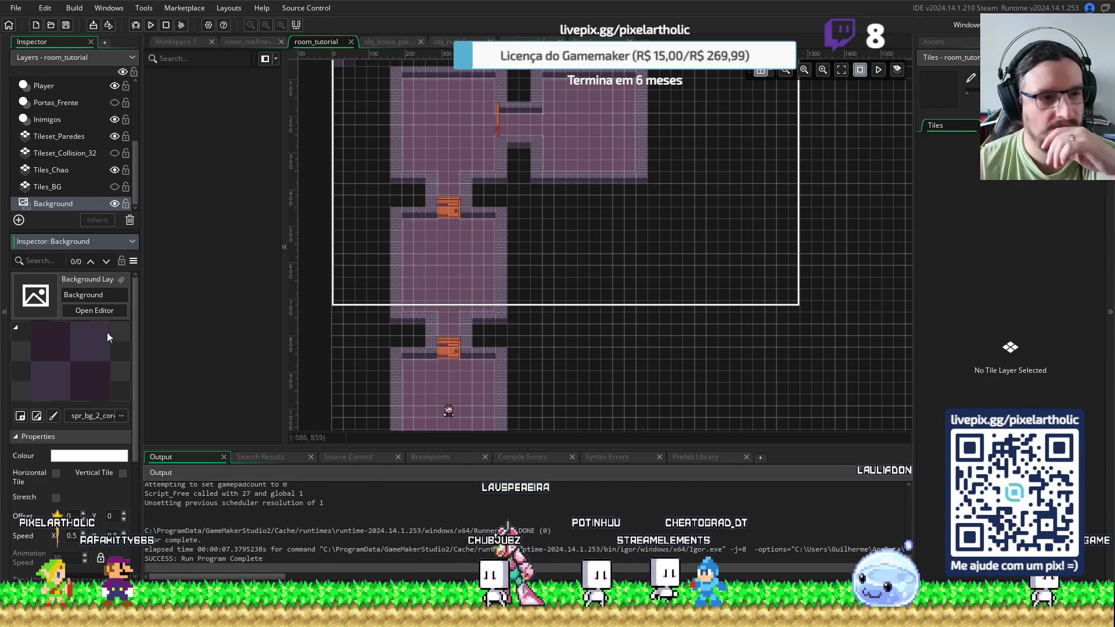
Check the floor tiles layer, tick Horizontal and Vertical Tile on the background, and rerun the game
left_click(65, 207)
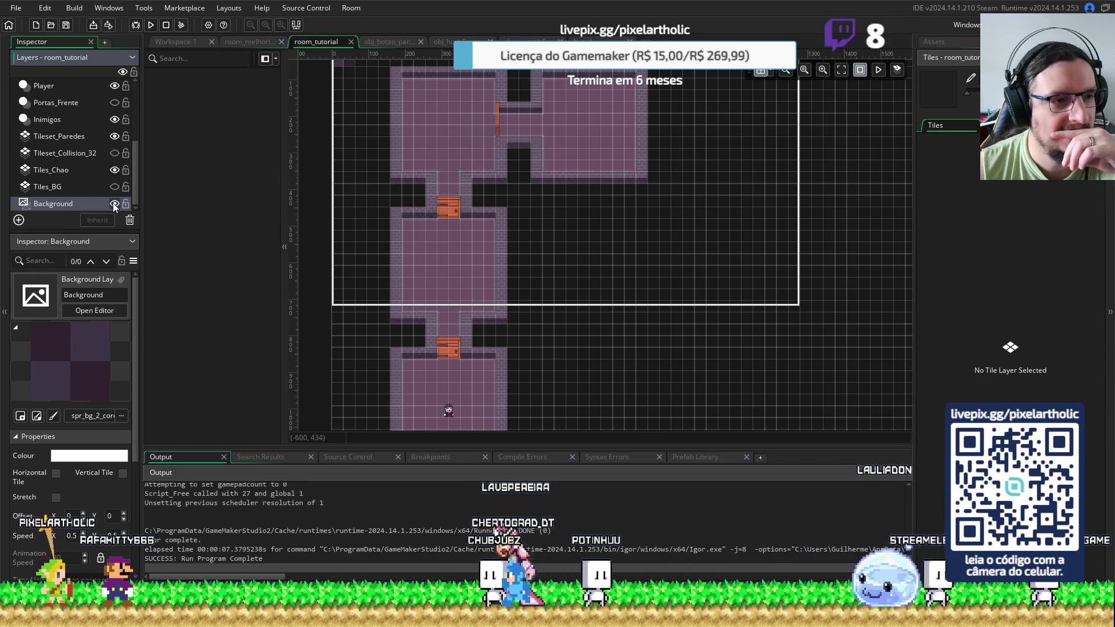
left_click(114, 170)
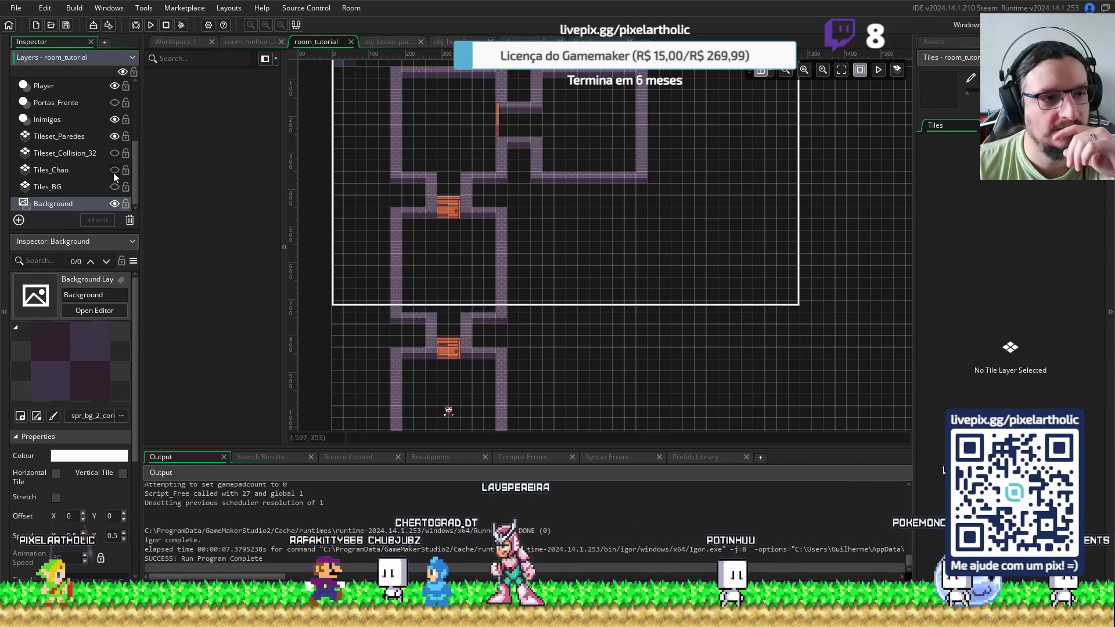
left_click(114, 169)
left_click(68, 188)
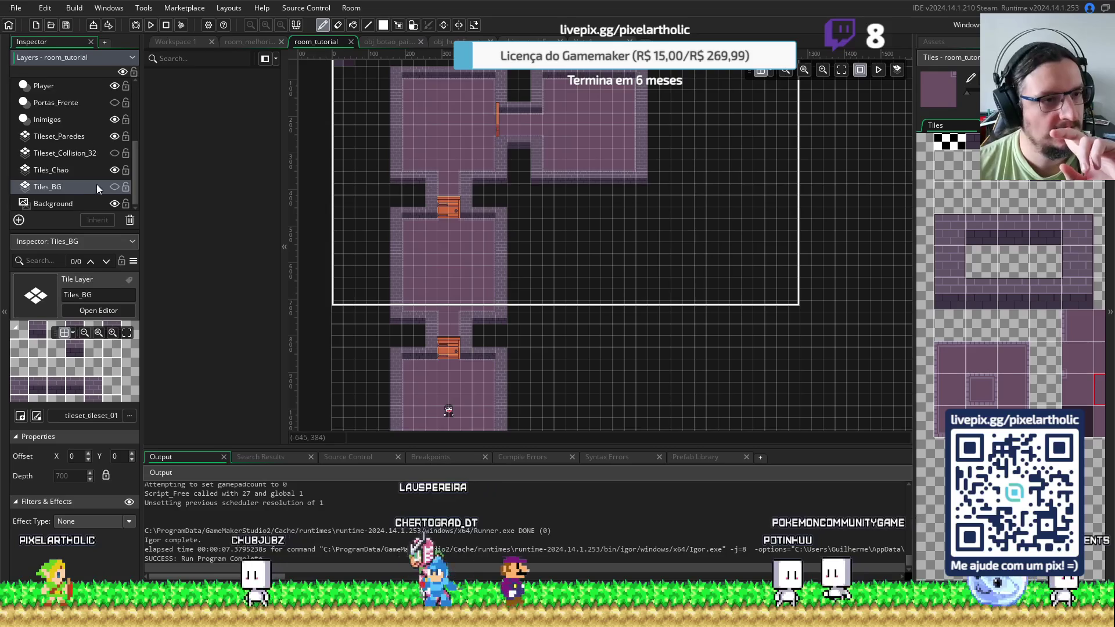
left_click(67, 203)
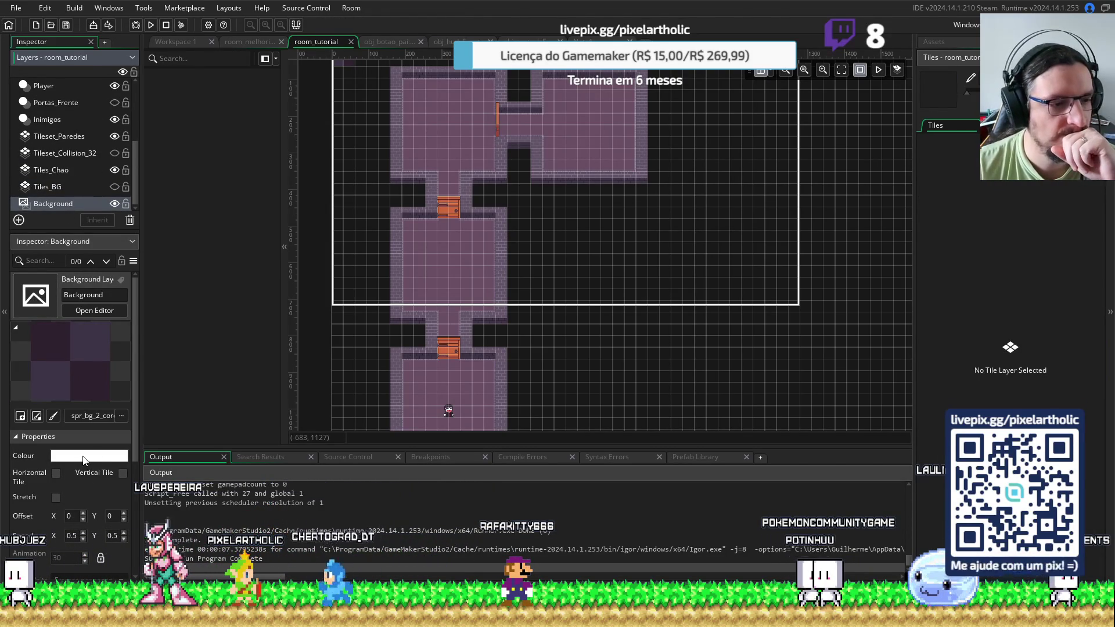
left_click(56, 473)
left_click(123, 473)
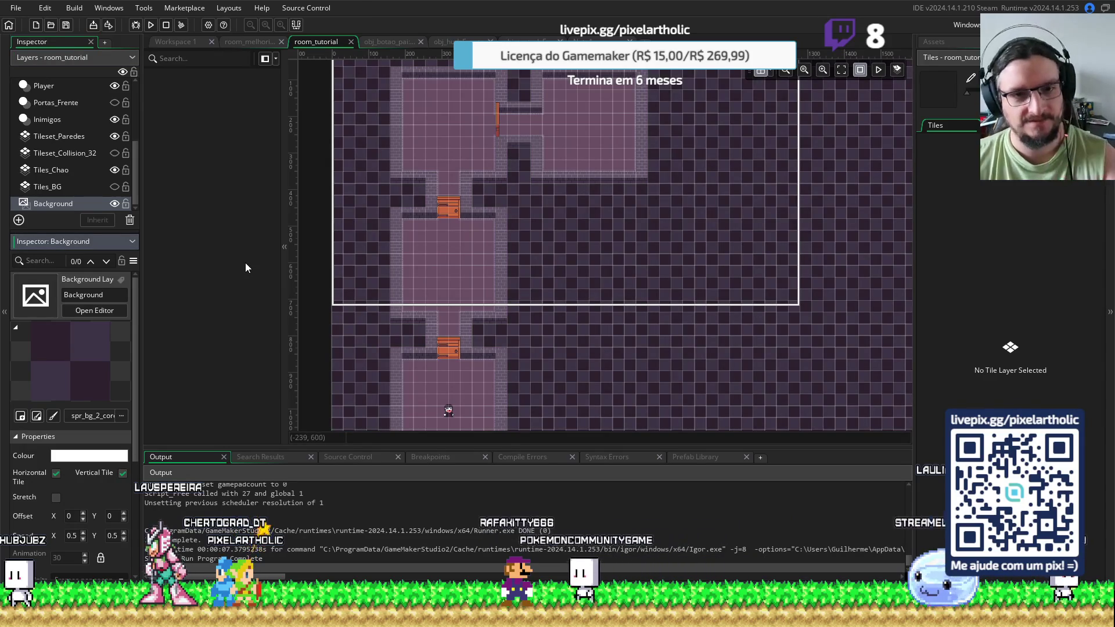
key("F5")
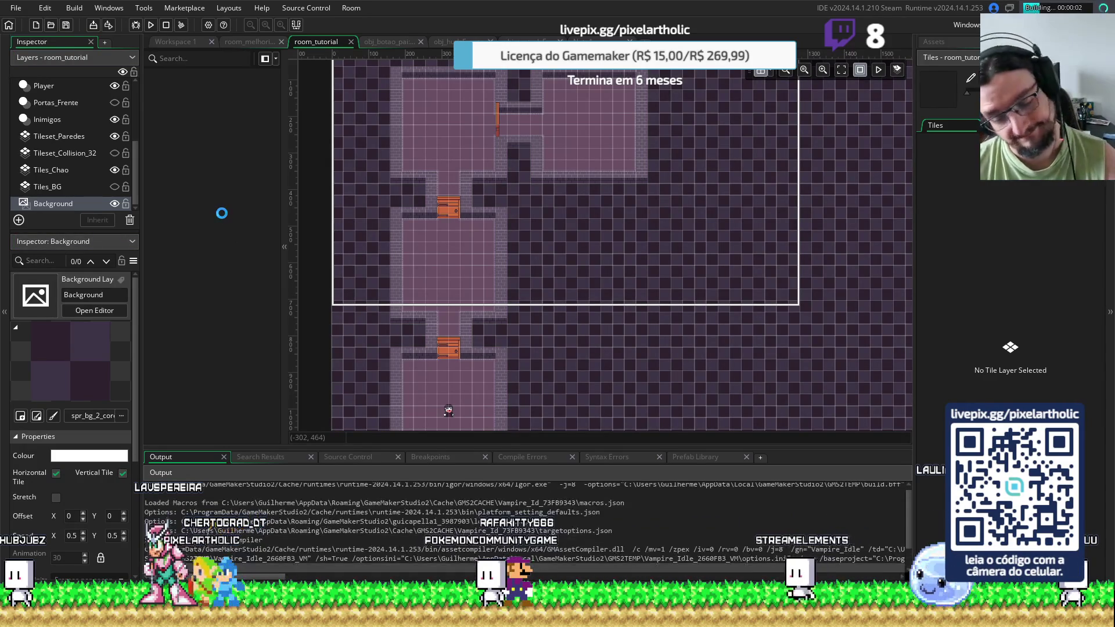